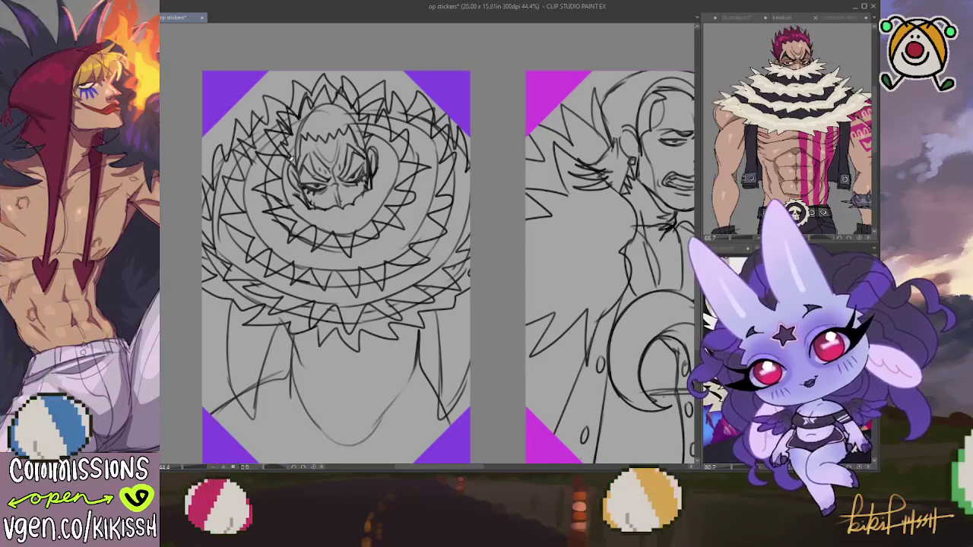
- Redraw the left face lines and add faint strokes on Katakuri's lower torso
drag(290, 157, 308, 193)
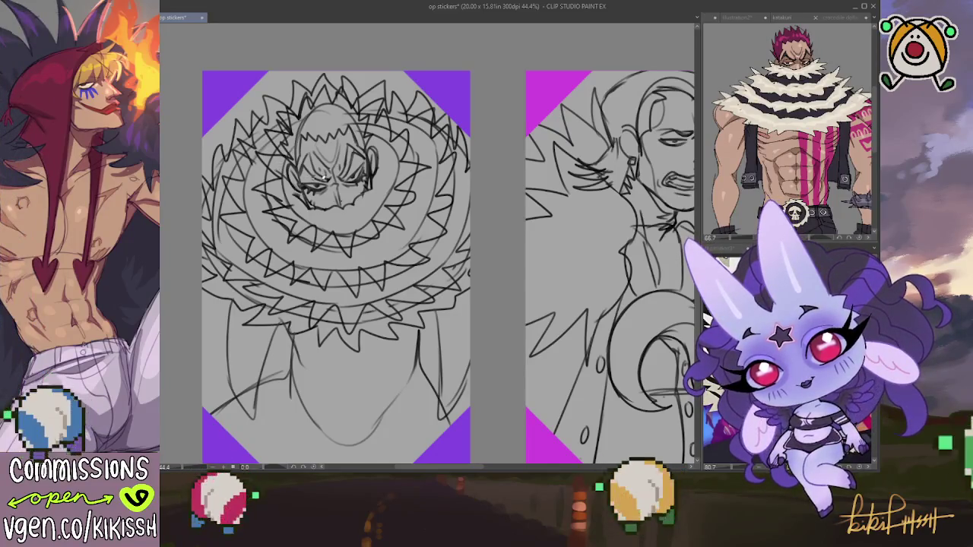
scroll(411, 225, down, 2)
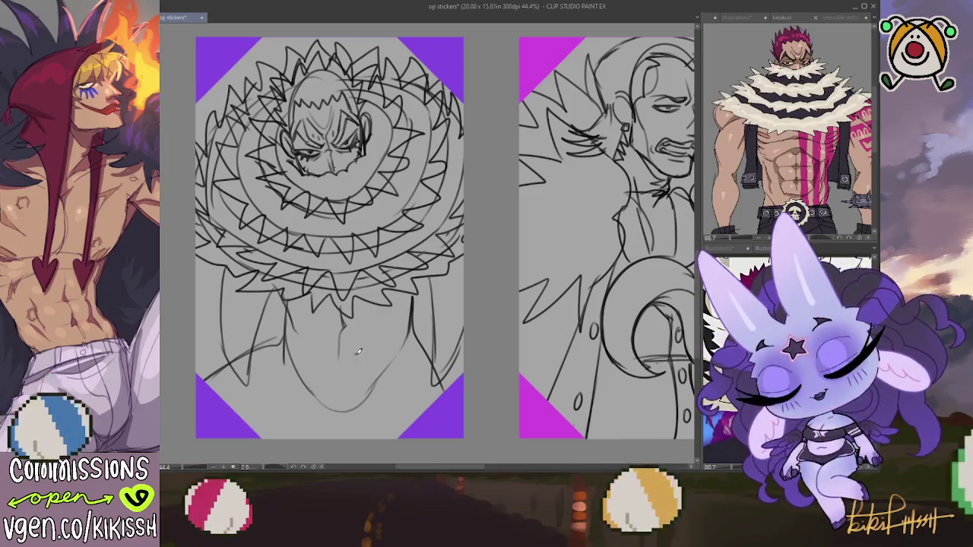
drag(323, 362, 372, 359)
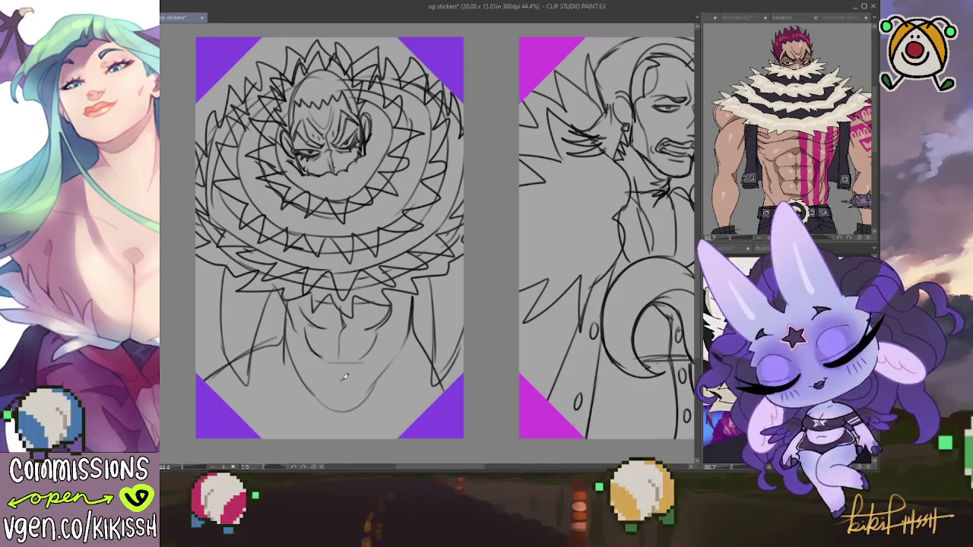
drag(321, 416, 318, 387)
scroll(342, 365, down, 2)
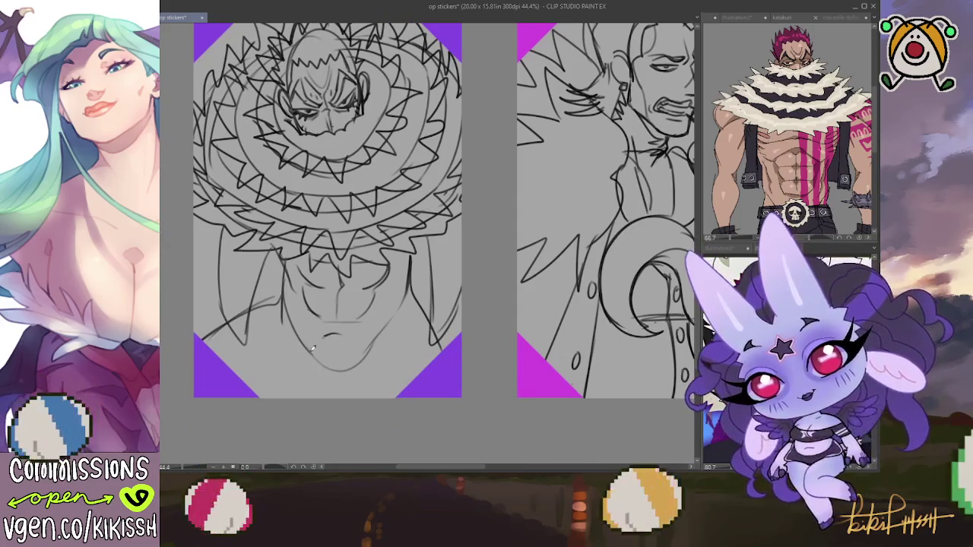
- Draw a small circle with a spiky ring below the chin and sketch the torso edges
drag(314, 348, 318, 335)
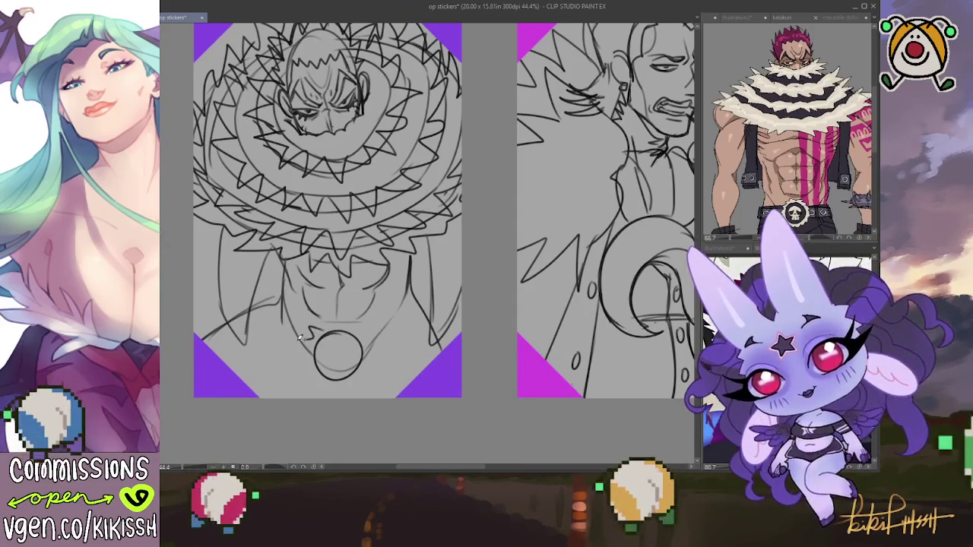
mouse_move(305, 367)
mouse_down()
mouse_move(373, 349)
mouse_move(349, 325)
mouse_up()
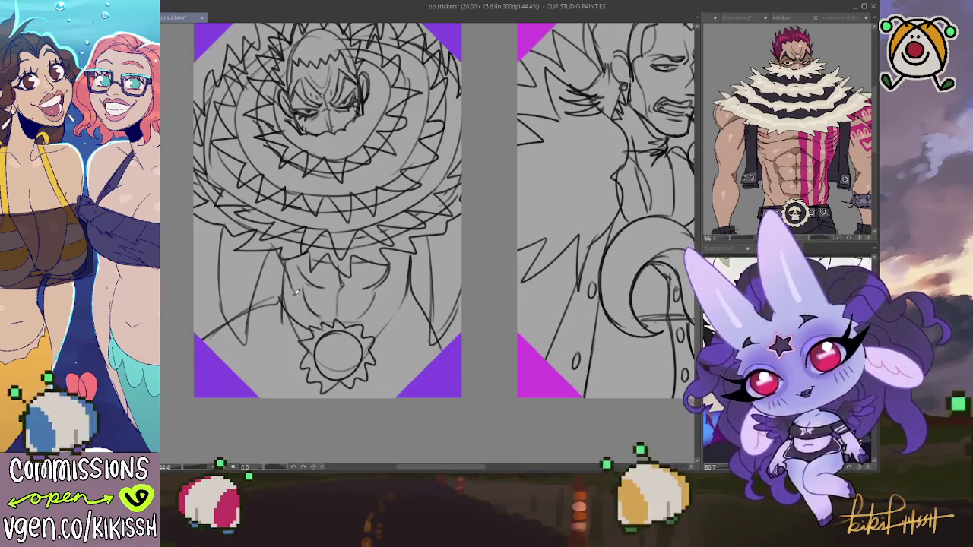
drag(278, 302, 284, 268)
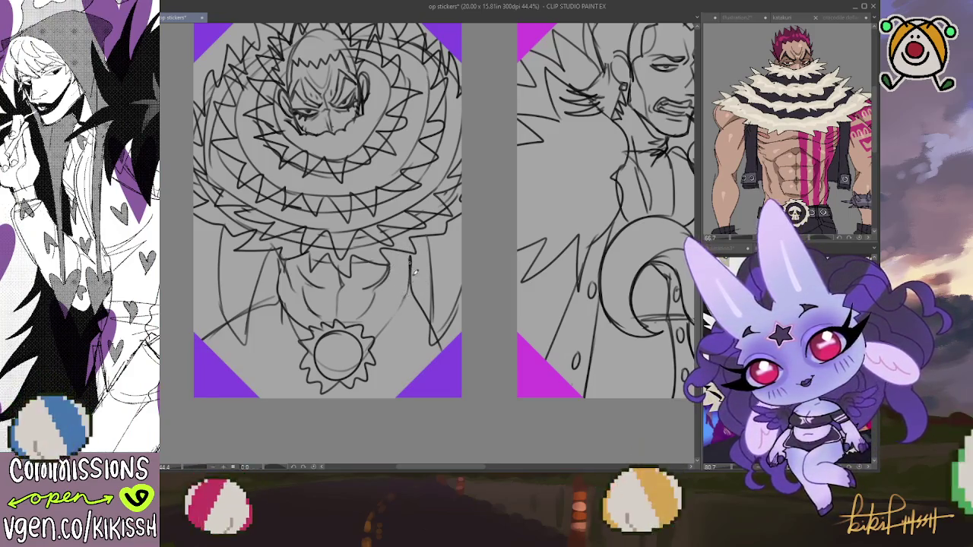
mouse_move(411, 262)
mouse_down()
mouse_move(405, 308)
mouse_move(378, 334)
mouse_up()
- Replace the stray lower-torso strokes with one sweeping curve under the sun emblem
mouse_move(279, 308)
mouse_down()
mouse_move(312, 330)
mouse_move(298, 388)
mouse_move(394, 390)
mouse_move(402, 379)
mouse_up()
key(ctrl+z)
mouse_move(298, 378)
mouse_down()
mouse_move(287, 384)
mouse_move(419, 360)
mouse_up()
key(ctrl+z)
drag(367, 394, 283, 395)
scroll(376, 287, up, 2)
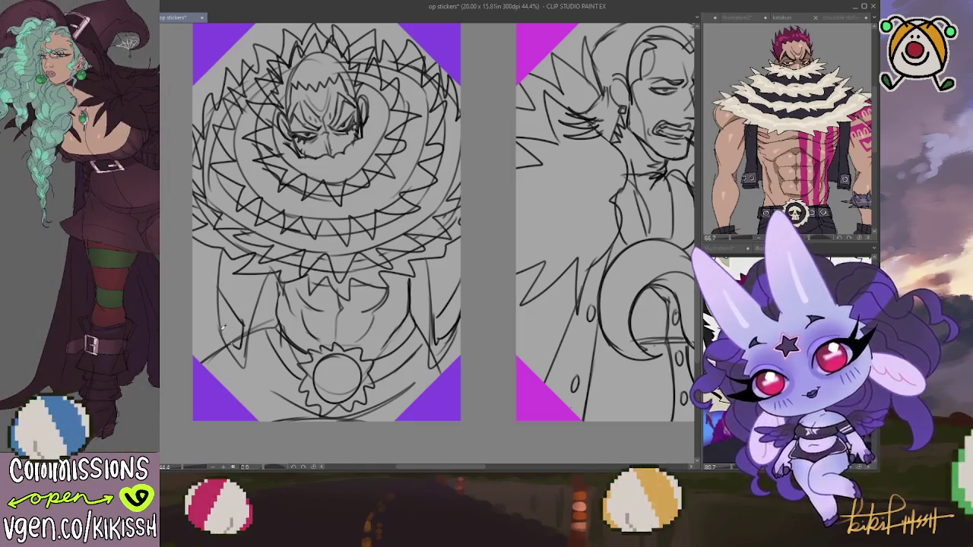
- Pencil oval studs on the coat's left edge, a line down its right side, and strokes below the collar
drag(226, 319, 232, 340)
drag(221, 295, 218, 319)
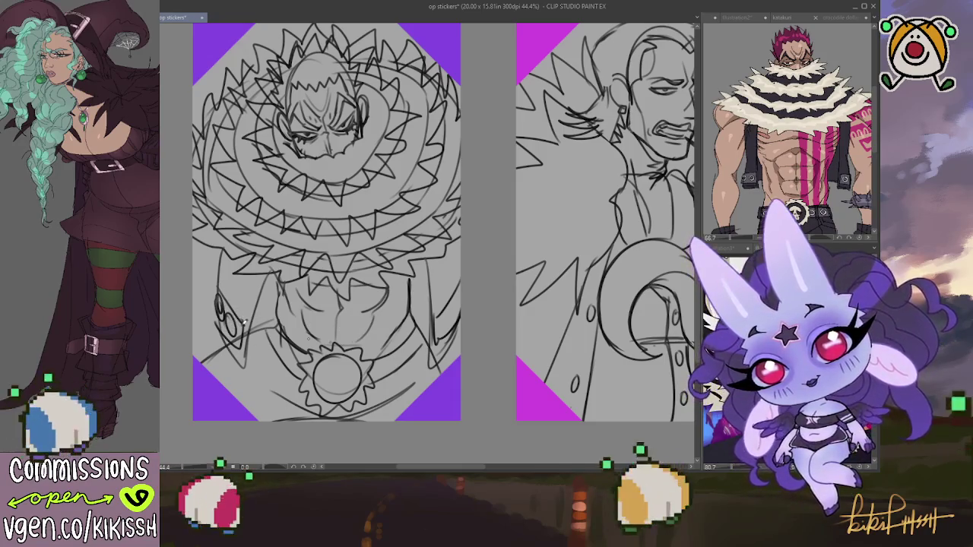
drag(230, 312, 238, 332)
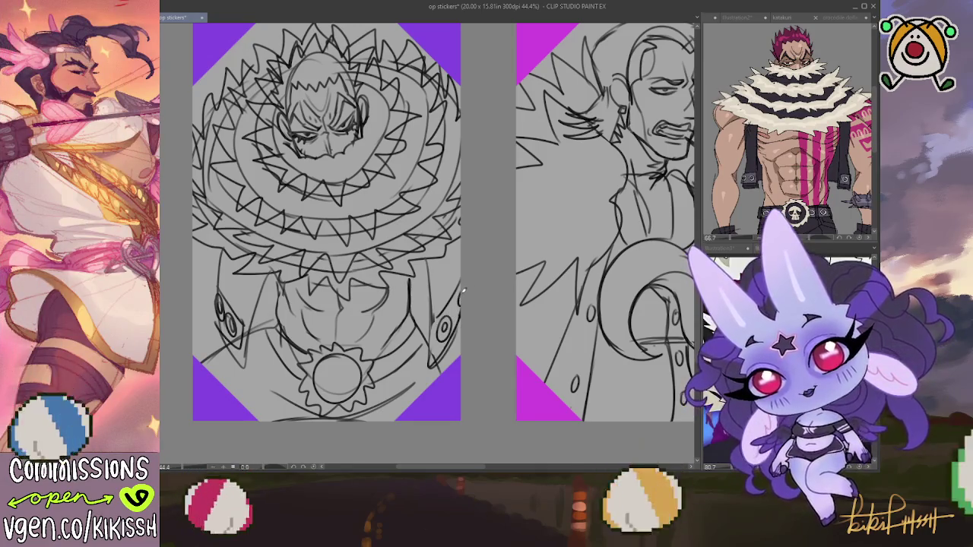
drag(429, 313, 425, 254)
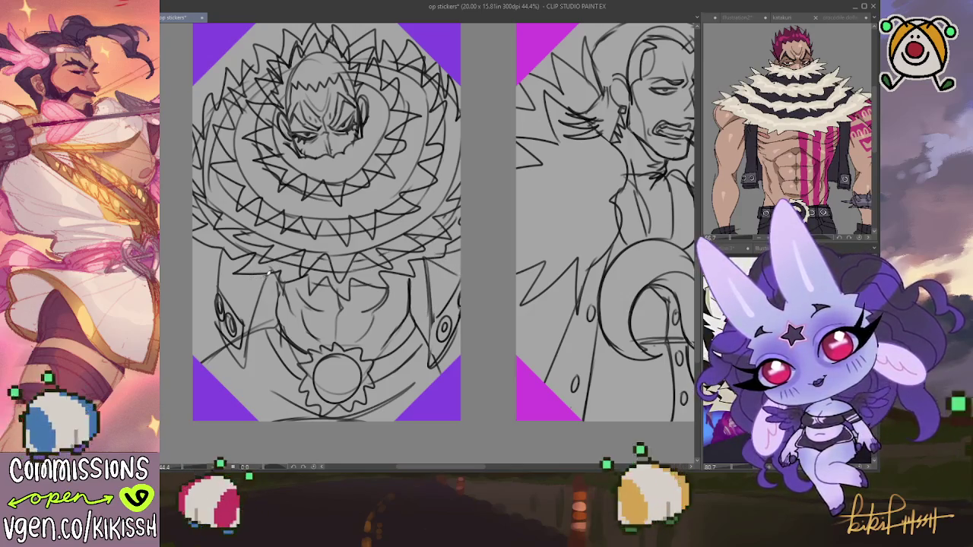
mouse_move(271, 291)
mouse_down()
mouse_move(229, 270)
mouse_move(242, 248)
mouse_up()
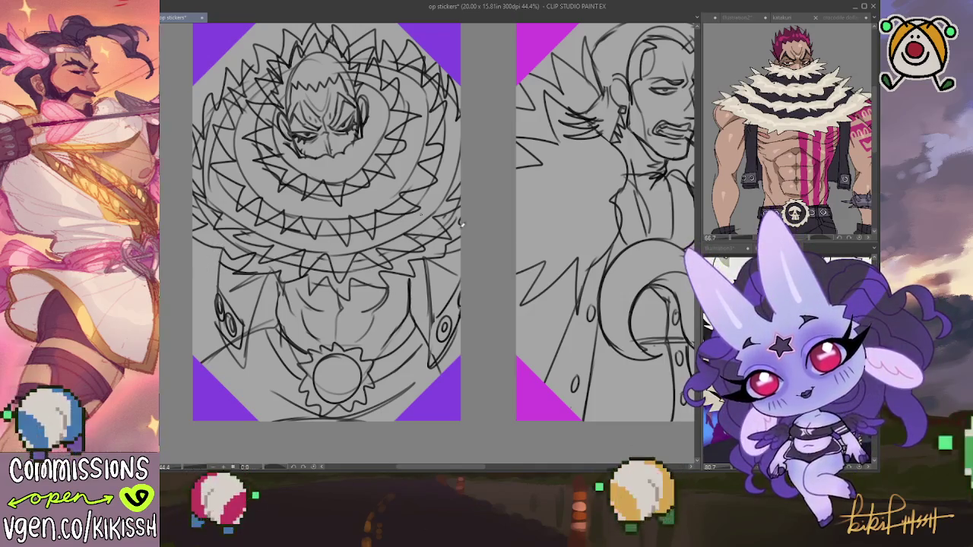
- Check Illustration4, return to op stickers, and sketch a skull inside the belt emblem circle
click(760, 248)
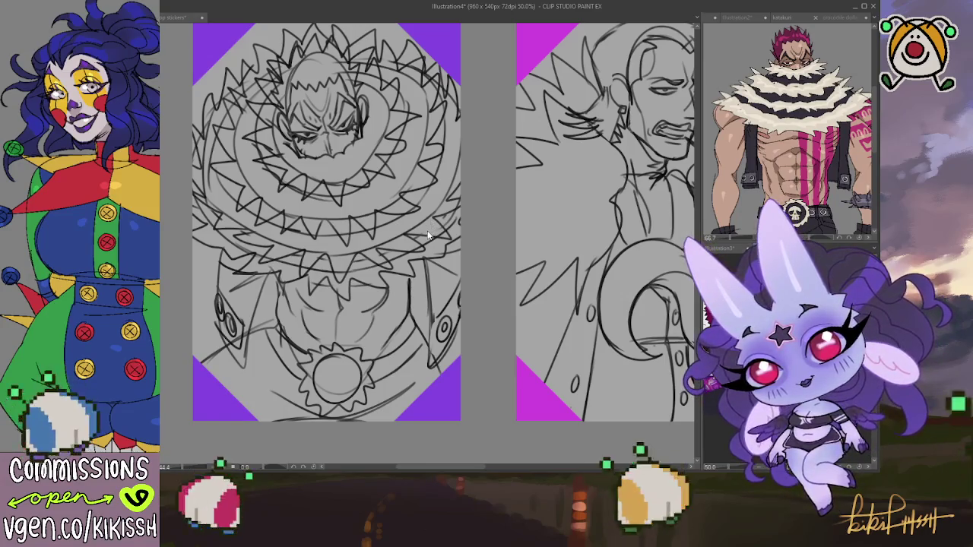
click(369, 268)
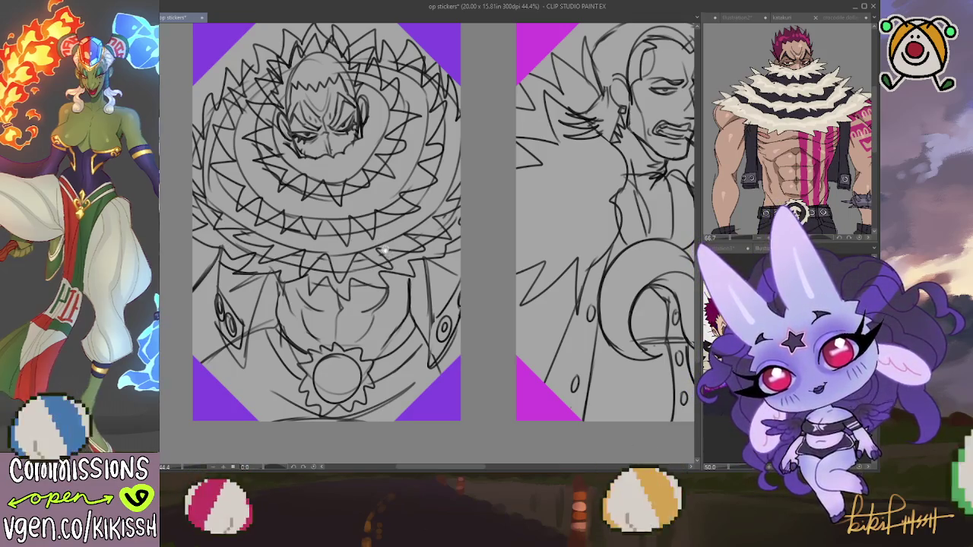
scroll(365, 311, down, 1)
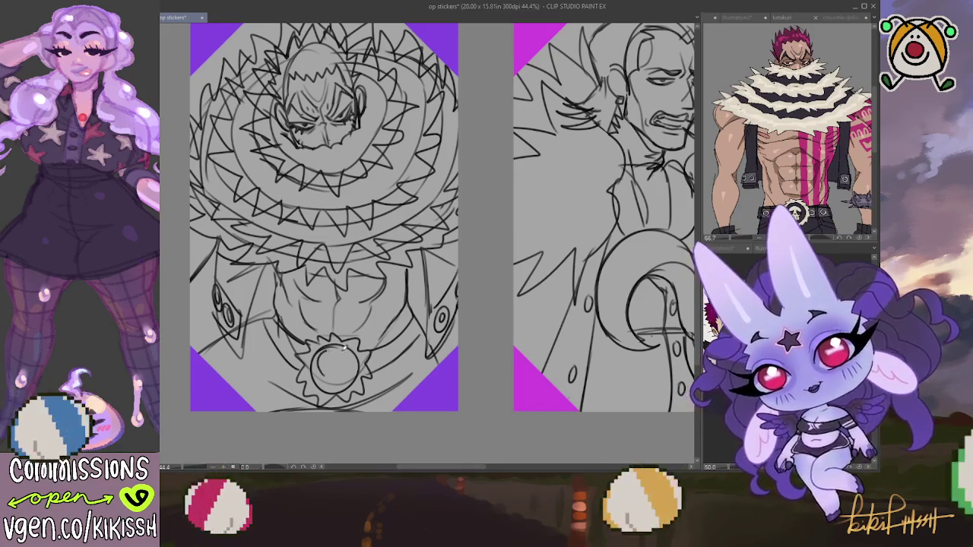
drag(344, 348, 327, 367)
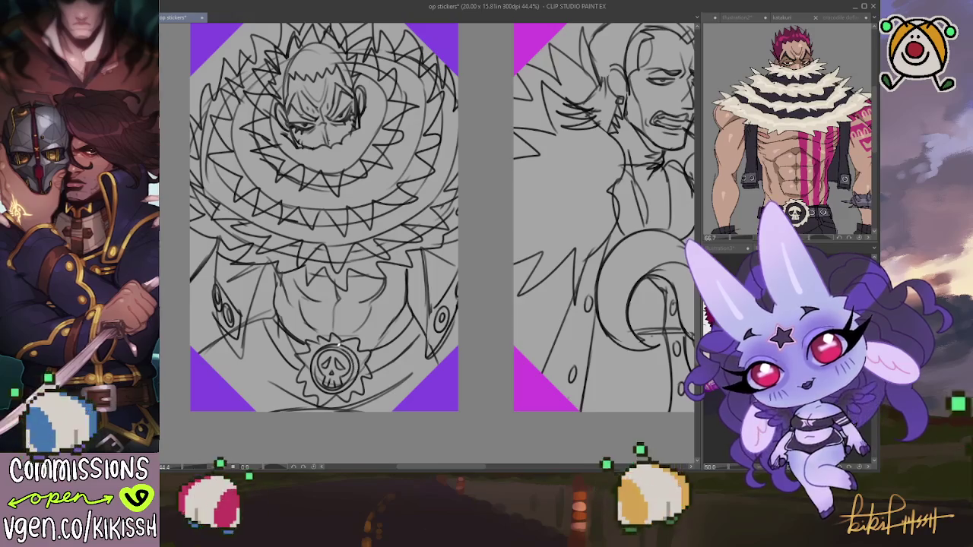
- Redraw a darker ring around the skull emblem and add a belt stroke to its right
key(ctrl+z)
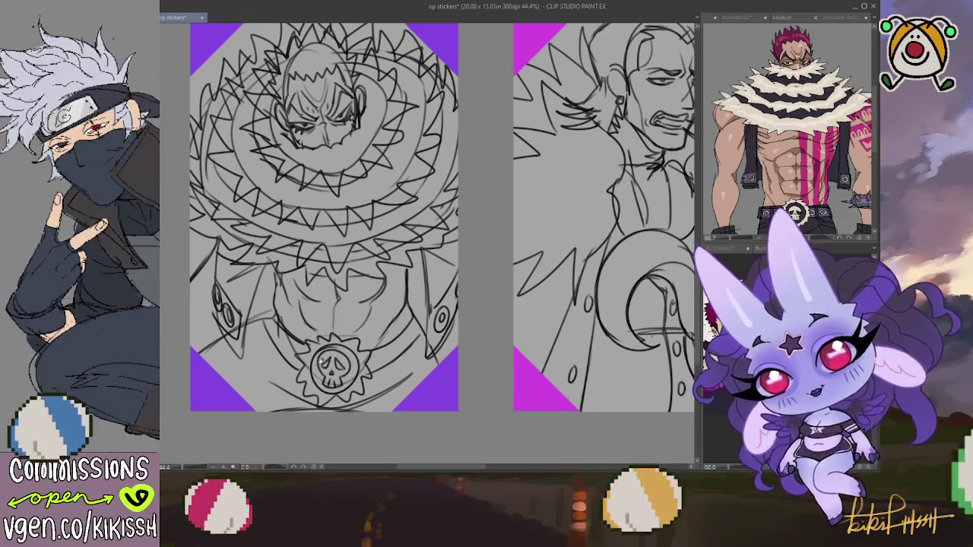
mouse_move(318, 354)
mouse_down()
mouse_move(335, 390)
mouse_move(354, 350)
mouse_move(331, 343)
mouse_up()
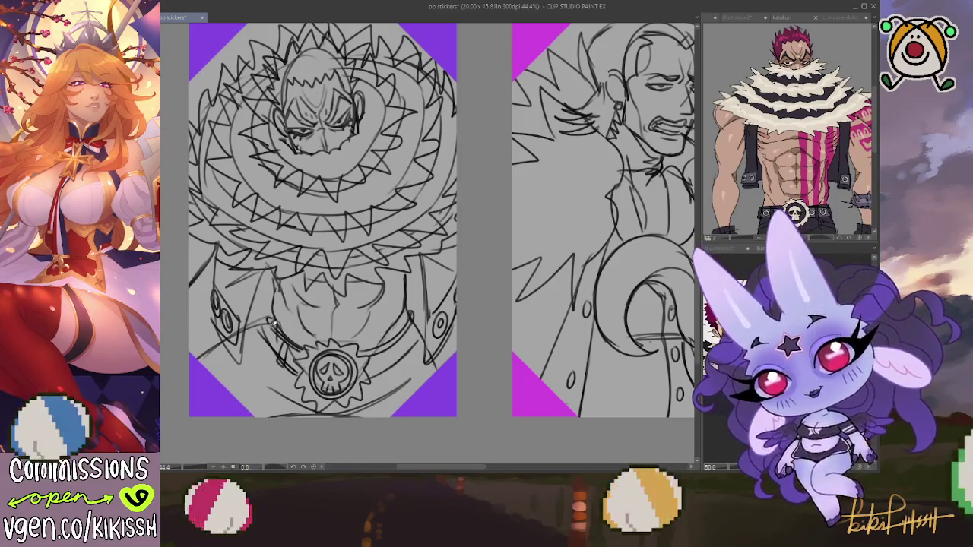
mouse_move(382, 376)
mouse_down()
mouse_move(380, 350)
mouse_move(425, 312)
mouse_move(401, 346)
mouse_up()
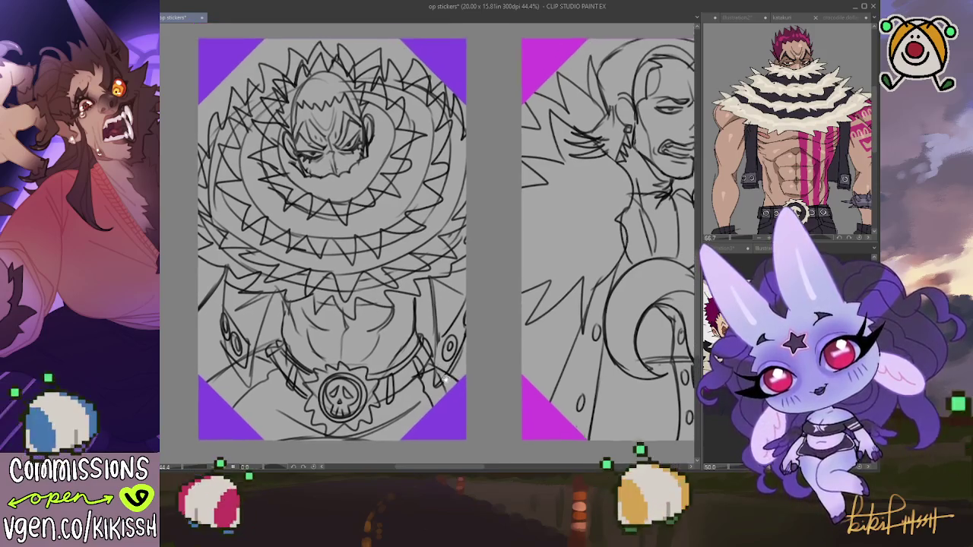
- Pan and zoom the view to recentre the Katakuri sticker page
drag(444, 348, 448, 366)
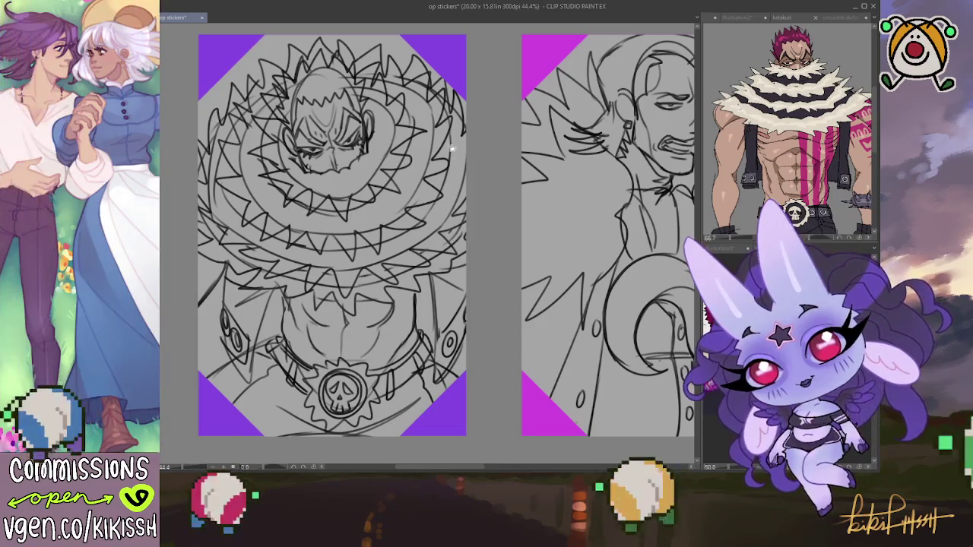
scroll(449, 196, up, 3)
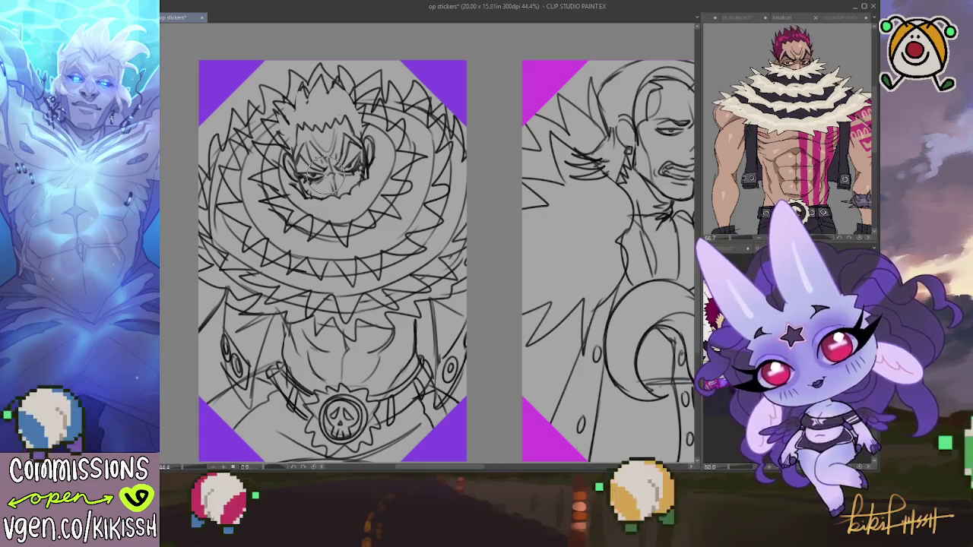
scroll(544, 293, down, 1)
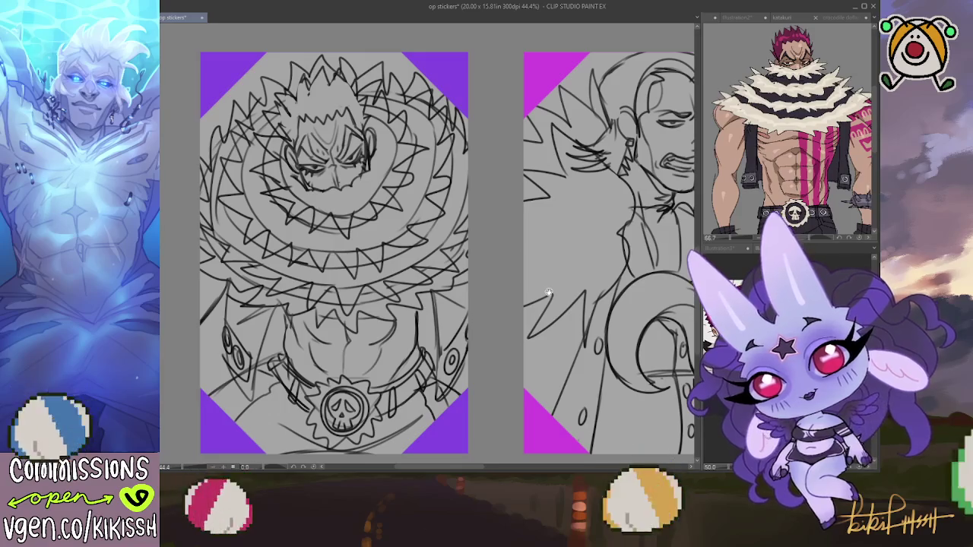
drag(549, 293, 546, 286)
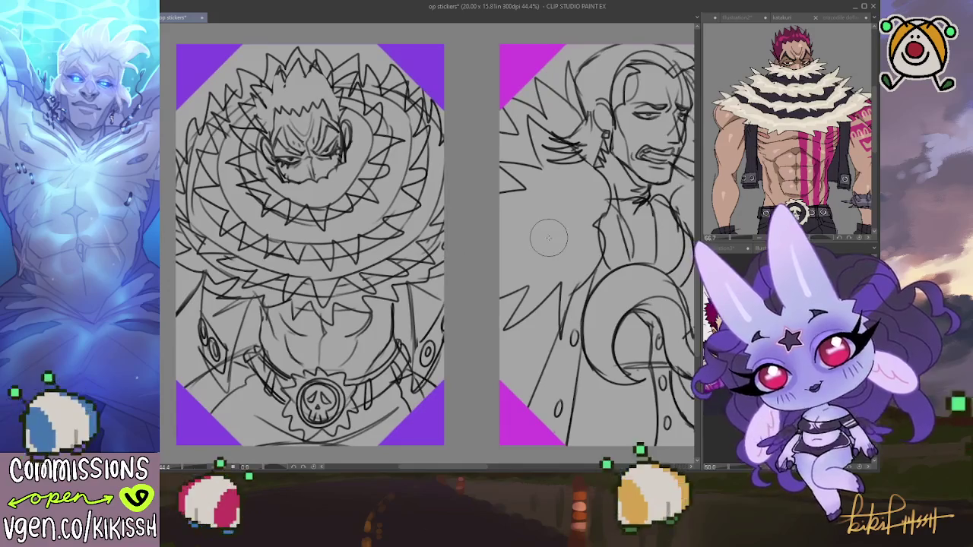
- Zoom out to 27% and lasso the entire Katakuri sticker page
scroll(533, 274, down, 2)
scroll(517, 263, down, 1)
drag(517, 263, 456, 269)
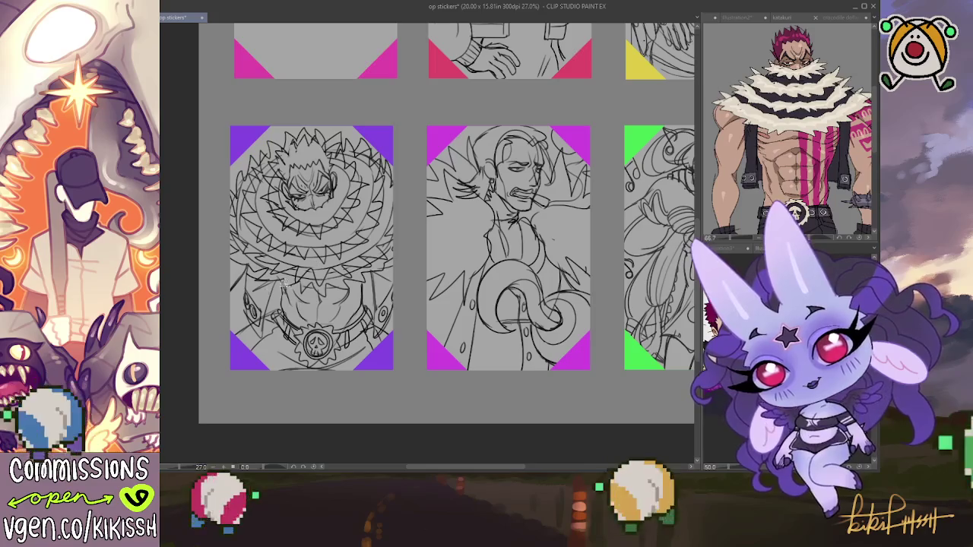
mouse_move(394, 403)
mouse_down()
mouse_move(403, 251)
mouse_move(368, 101)
mouse_up()
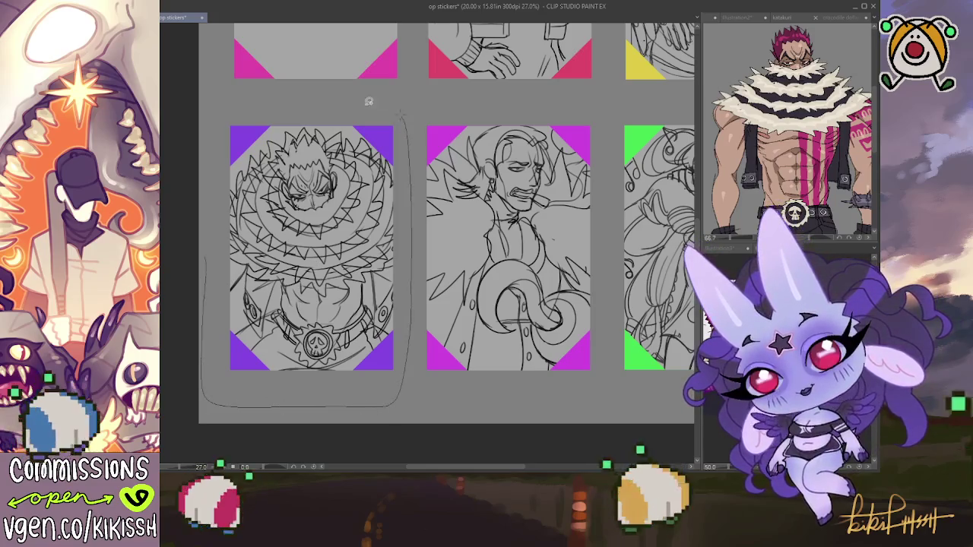
drag(217, 195, 228, 114)
- Transform the lassoed Katakuri sketch, nudge it up two steps, and confirm
drag(350, 329, 346, 320)
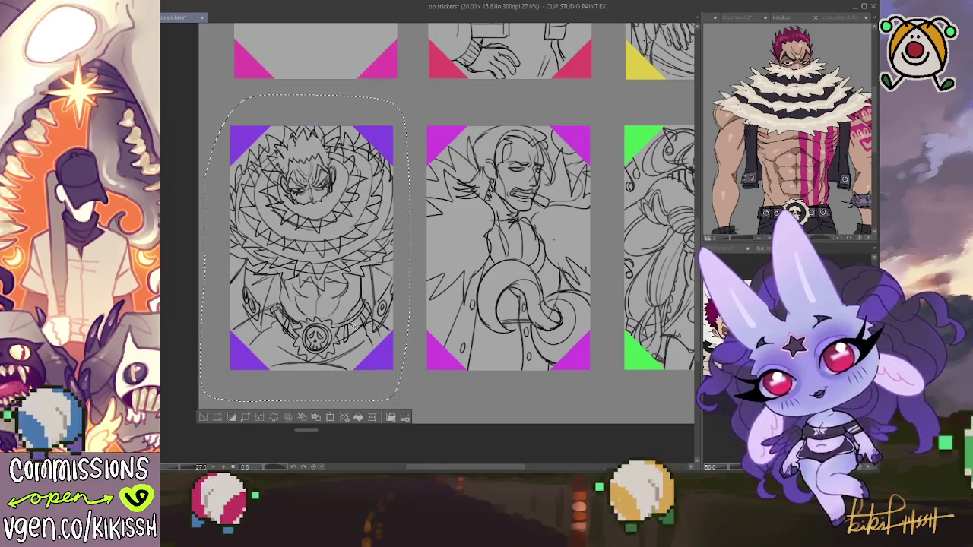
key(ctrl+t)
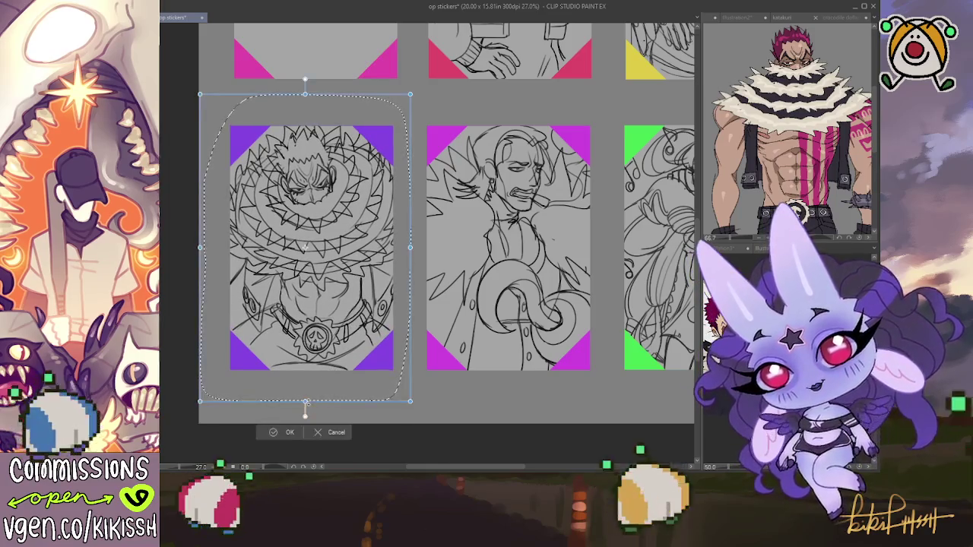
key(Up)
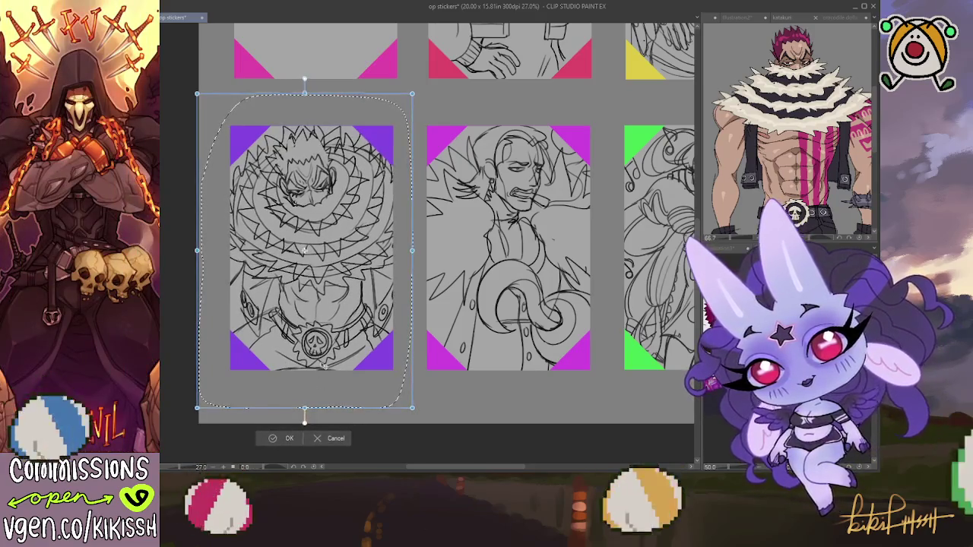
key(Up)
click(289, 436)
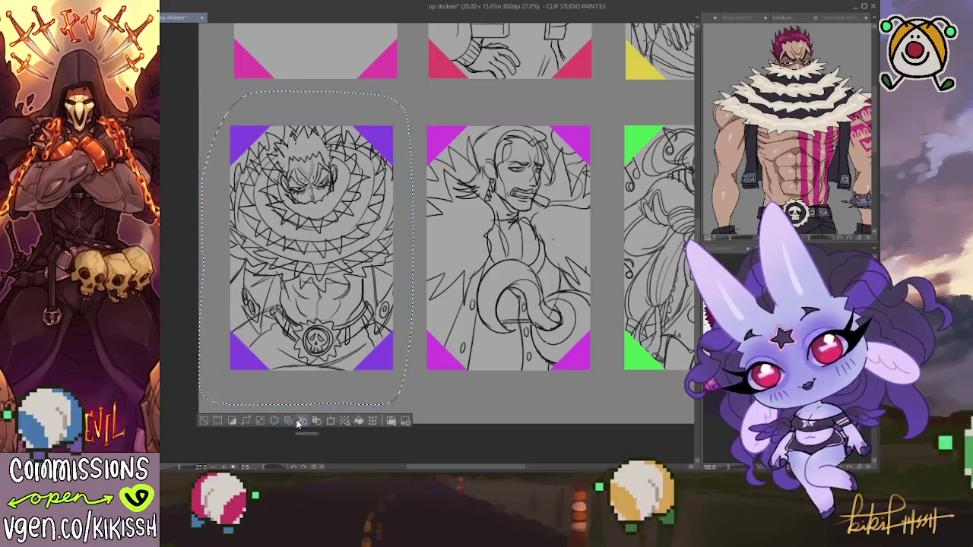
mouse_move(409, 319)
mouse_down()
mouse_move(283, 352)
mouse_move(348, 352)
mouse_move(306, 389)
mouse_move(314, 319)
mouse_move(374, 286)
mouse_up()
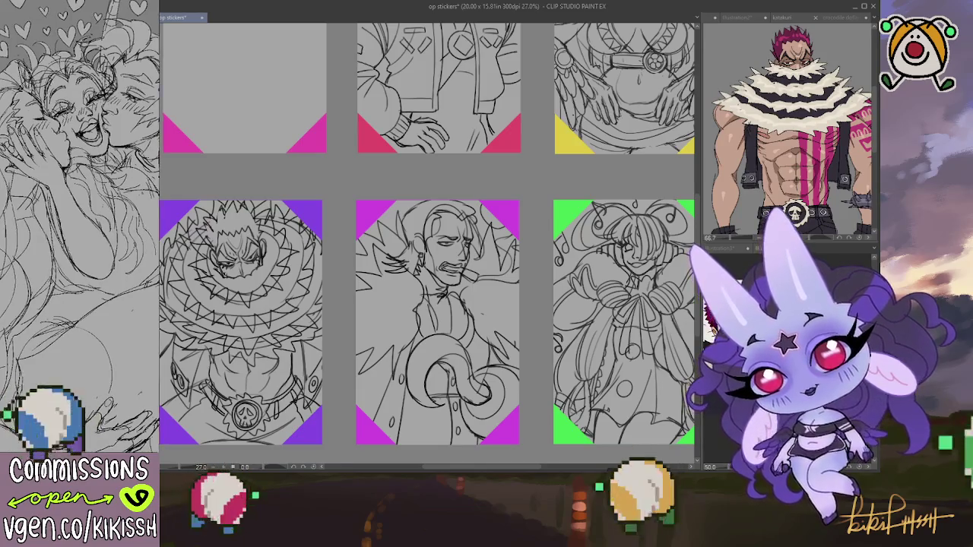
- Pan and zoom in on the empty pink-cornered sticker frame
drag(344, 257, 419, 352)
scroll(419, 352, up, 2)
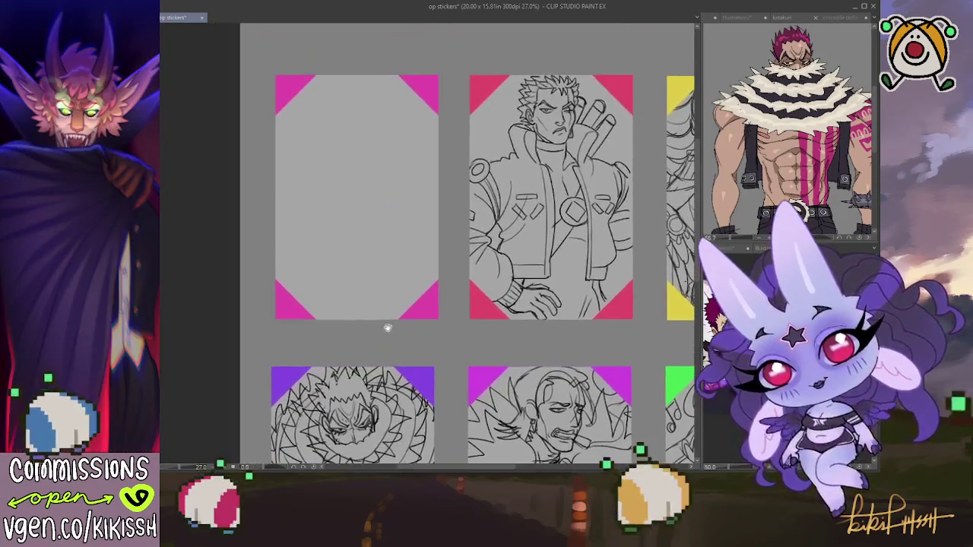
scroll(387, 326, up, 1)
scroll(354, 343, up, 1)
scroll(522, 190, up, 1)
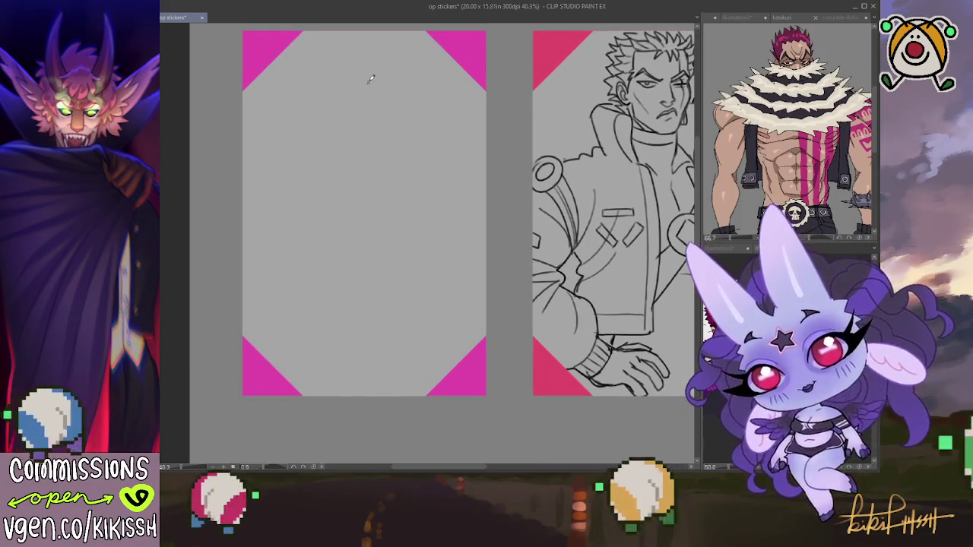
- Draw the new figure's head oval, undoing the stray spiky hair stroke
mouse_move(370, 61)
mouse_down()
mouse_move(372, 54)
mouse_move(339, 67)
mouse_move(331, 54)
mouse_move(308, 114)
mouse_up()
mouse_move(333, 76)
mouse_down()
mouse_move(326, 116)
mouse_move(371, 176)
mouse_move(329, 180)
mouse_move(369, 155)
mouse_move(479, 186)
mouse_move(426, 293)
mouse_up()
key(ctrl+z)
key(ctrl+z)
- Draw both torso lines extending down to the frame's bottom edge
drag(271, 193, 330, 340)
drag(319, 302, 323, 390)
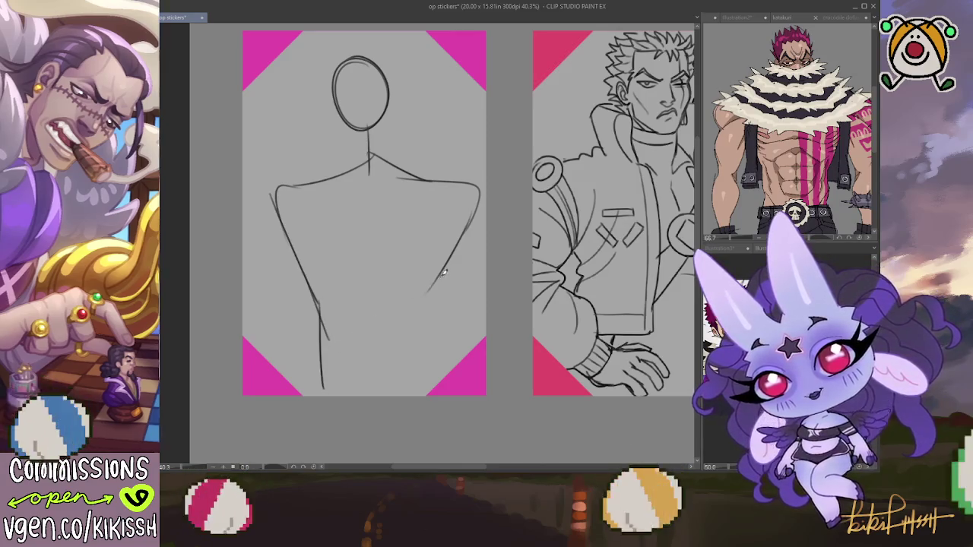
mouse_move(437, 281)
mouse_down()
mouse_move(425, 318)
mouse_move(425, 388)
mouse_up()
drag(425, 316, 426, 393)
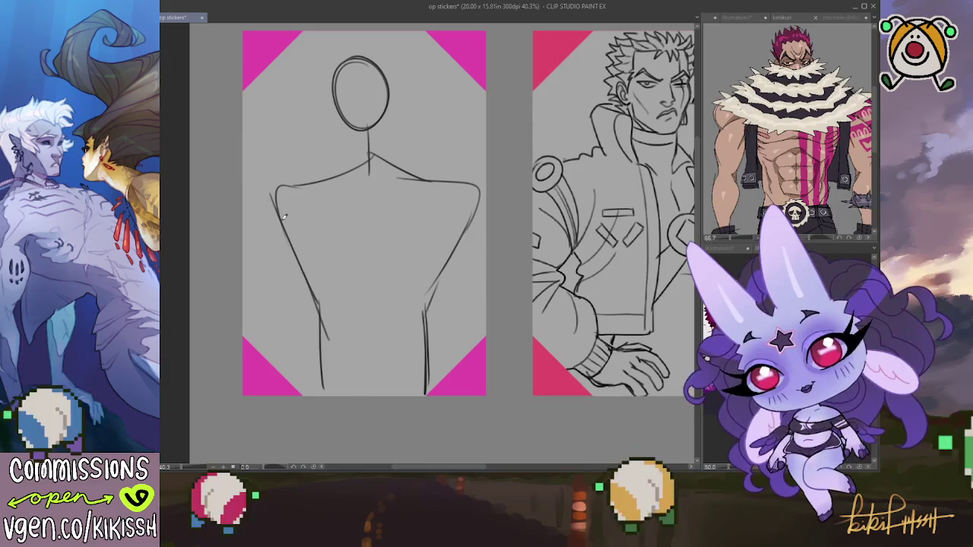
- Mark the left shoulder, draw both arms outward, and add a head guideline and jaw
drag(273, 205, 269, 216)
drag(243, 338, 321, 369)
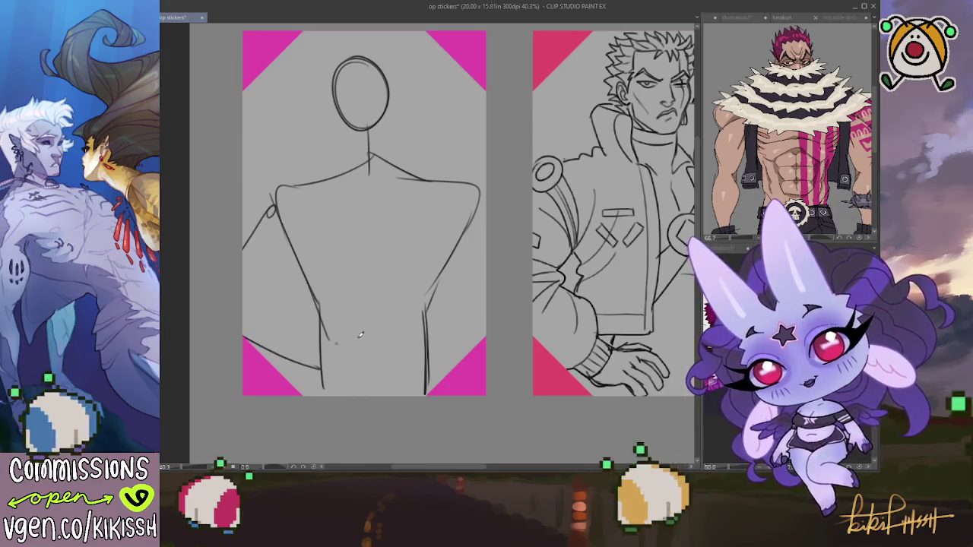
drag(423, 371, 470, 353)
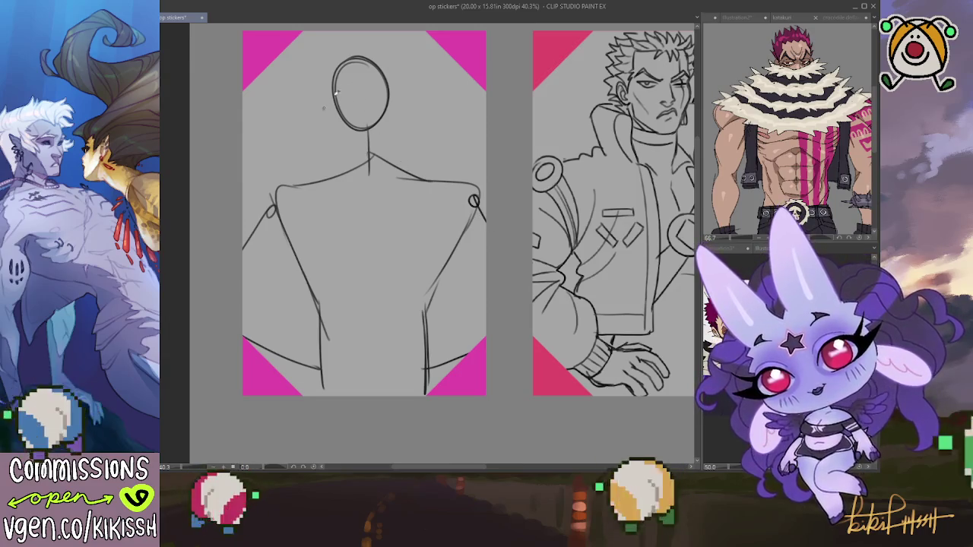
drag(325, 106, 403, 91)
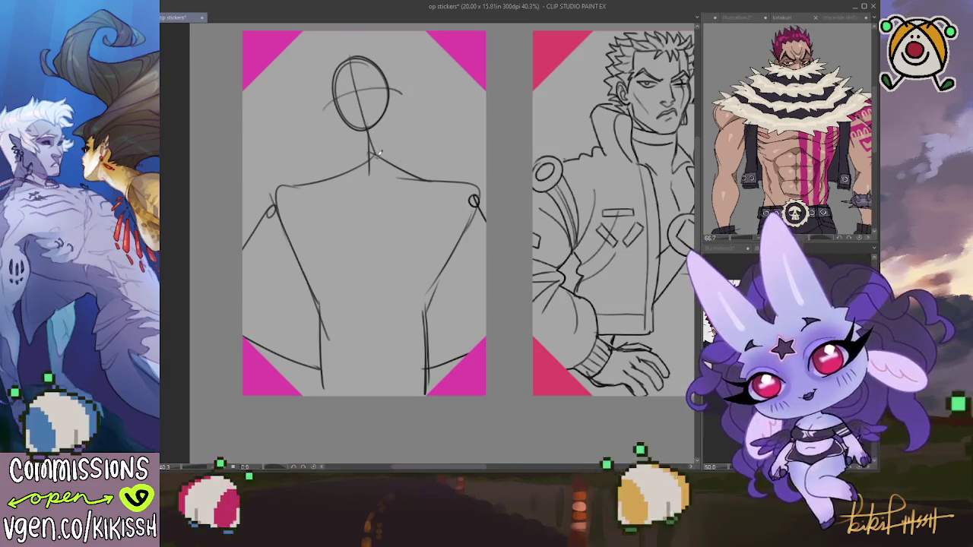
drag(380, 103, 357, 114)
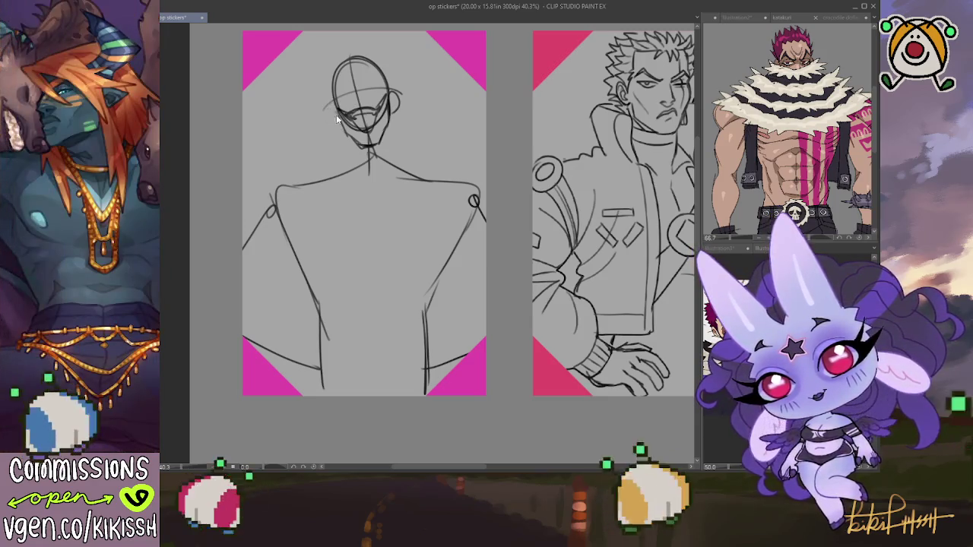
- Add a left ear and sketch the neck lines on the new figure
drag(327, 108, 330, 125)
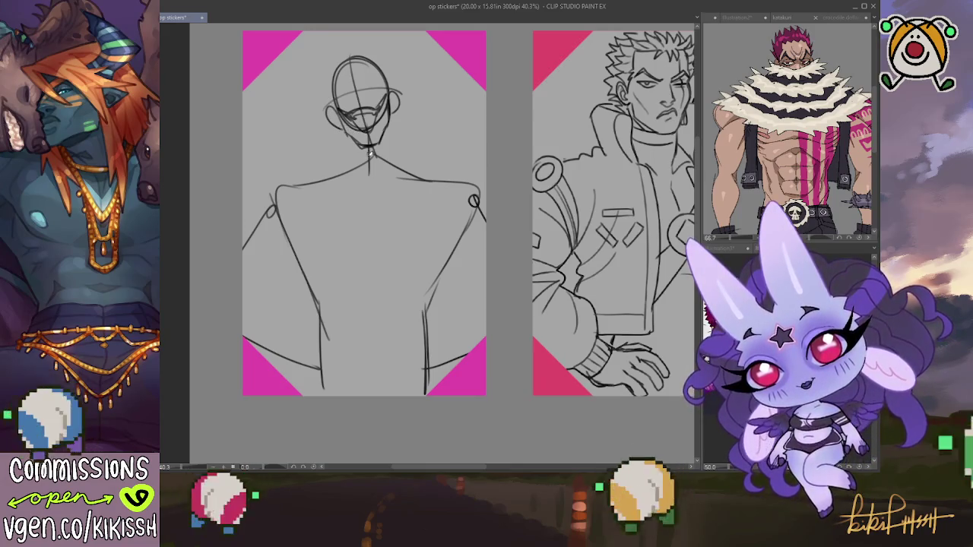
drag(389, 119, 392, 166)
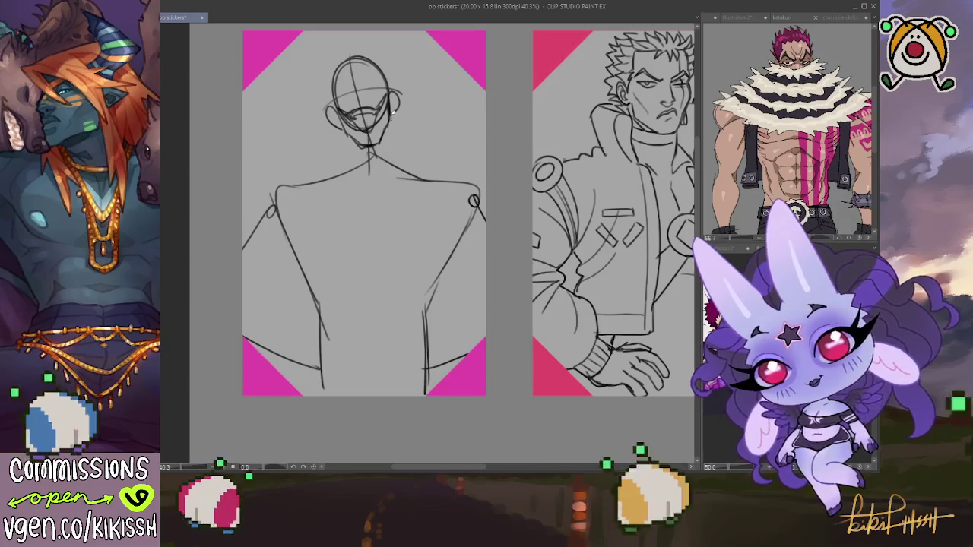
mouse_move(388, 124)
mouse_down()
mouse_move(396, 179)
mouse_move(312, 181)
mouse_move(261, 196)
mouse_up()
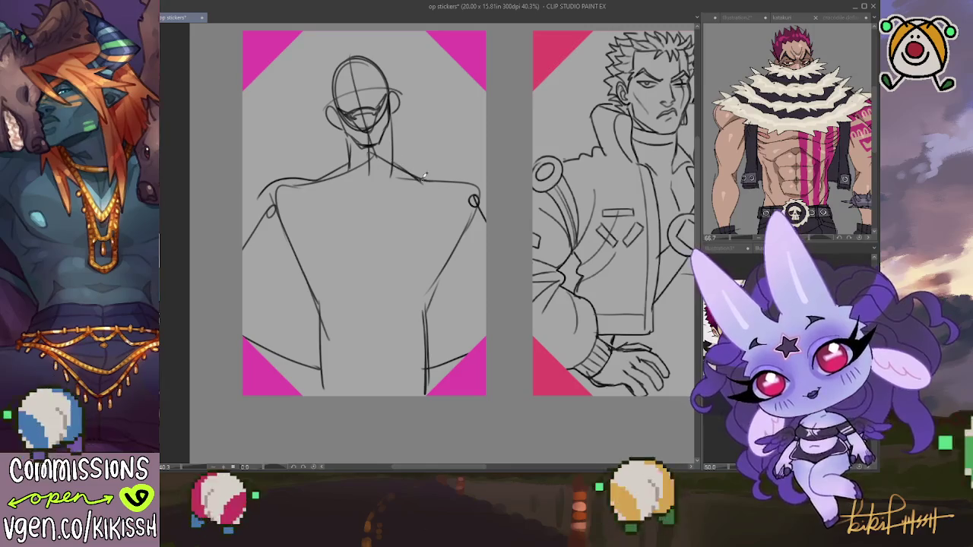
- Redraw two strands from the neck down the chest, the right one ending in a heart loop
drag(342, 122, 321, 232)
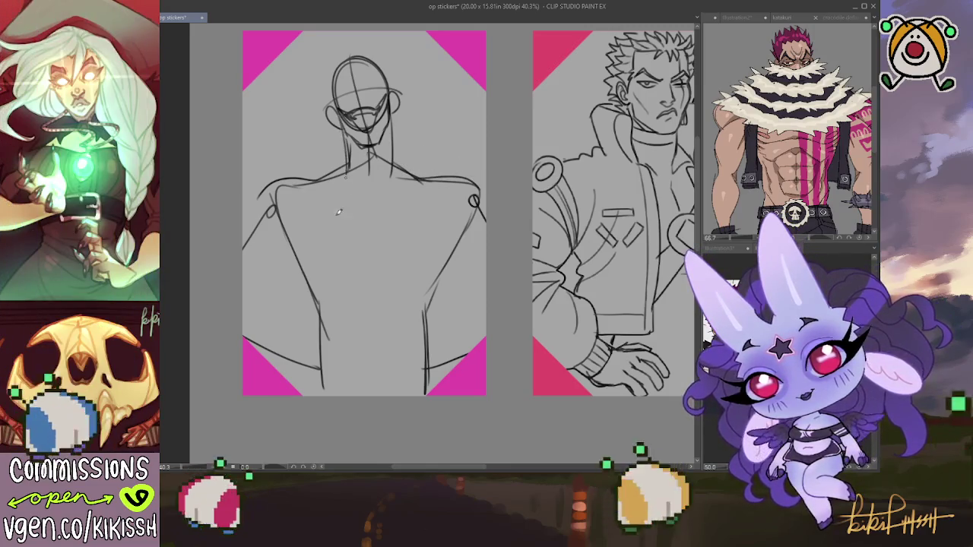
drag(391, 151, 409, 266)
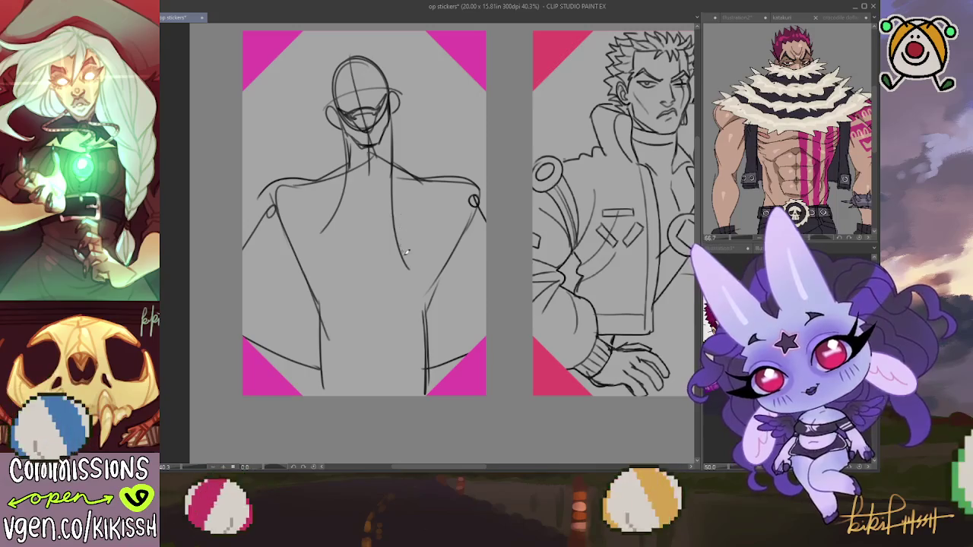
key(ctrl+z)
key(ctrl+z)
drag(346, 131, 330, 278)
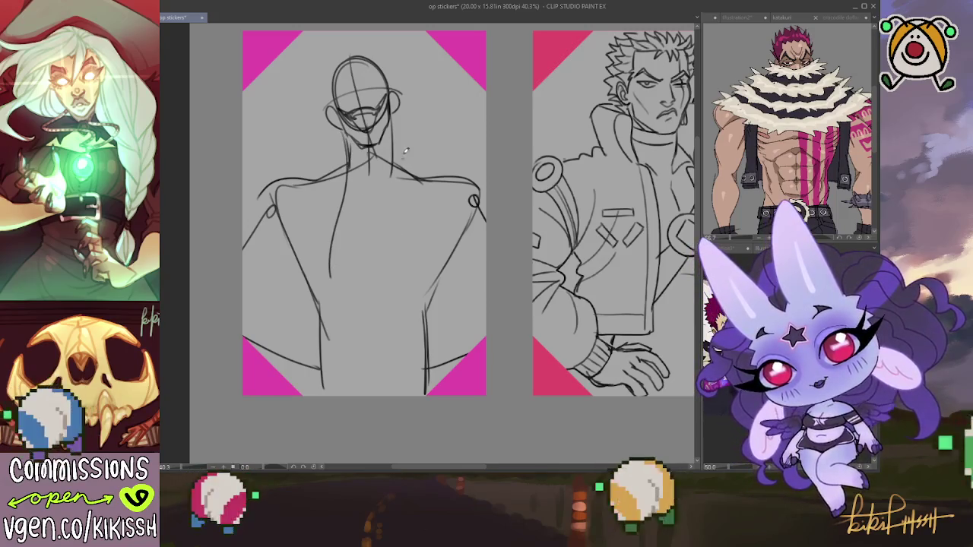
mouse_move(394, 134)
mouse_down()
mouse_move(394, 287)
mouse_move(415, 287)
mouse_move(401, 166)
mouse_up()
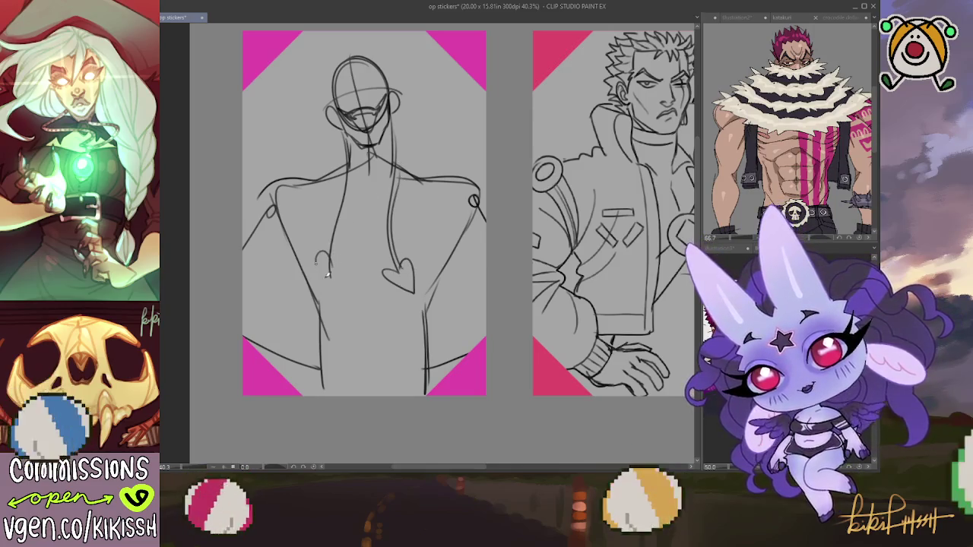
- Pencil heart-shaped tips onto the hanging strands and begin redrawing the head's left side
drag(327, 275, 333, 290)
drag(348, 257, 335, 289)
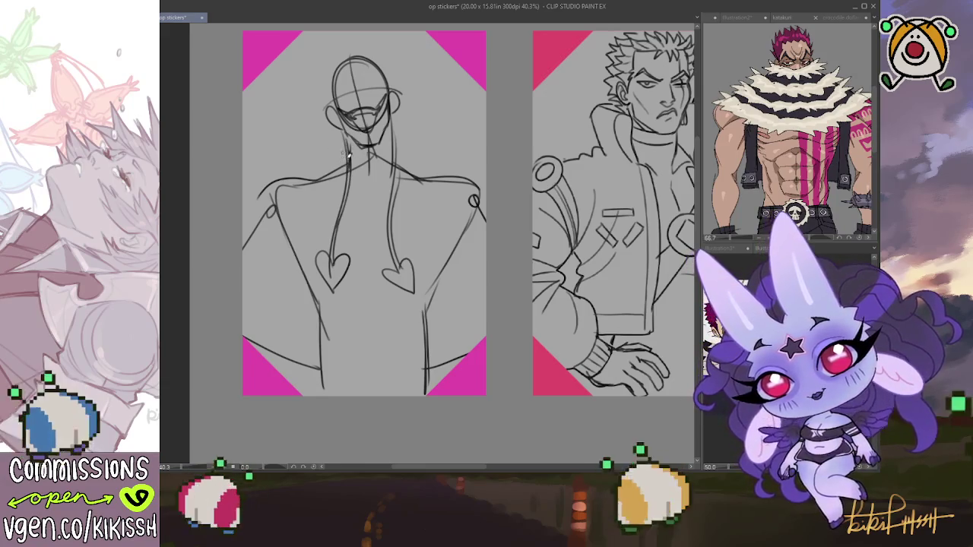
mouse_move(334, 137)
mouse_down()
mouse_move(327, 93)
mouse_move(339, 64)
mouse_move(399, 122)
mouse_up()
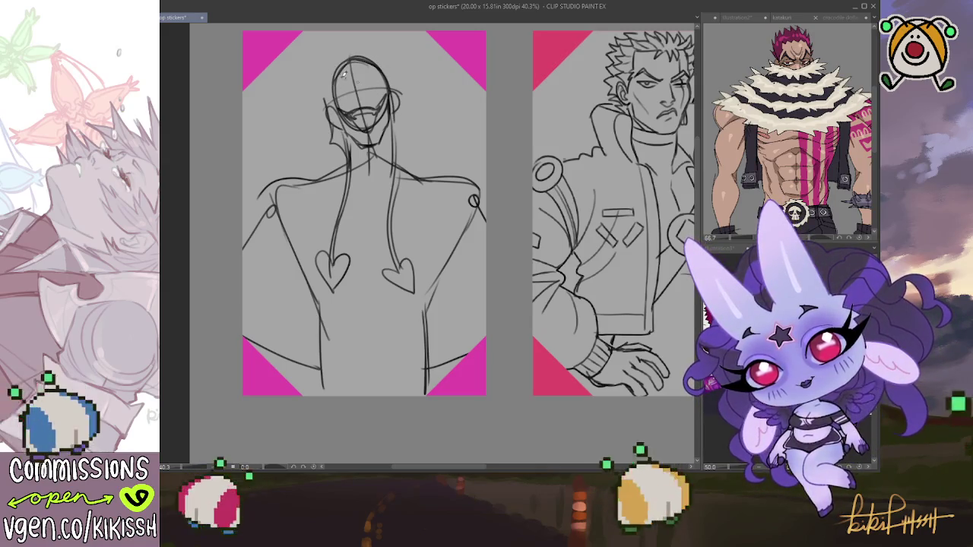
- Redraw the head outline and jaw into a hooded shape with a top mark, removing the stray inner arc
drag(355, 50, 332, 60)
drag(325, 106, 335, 56)
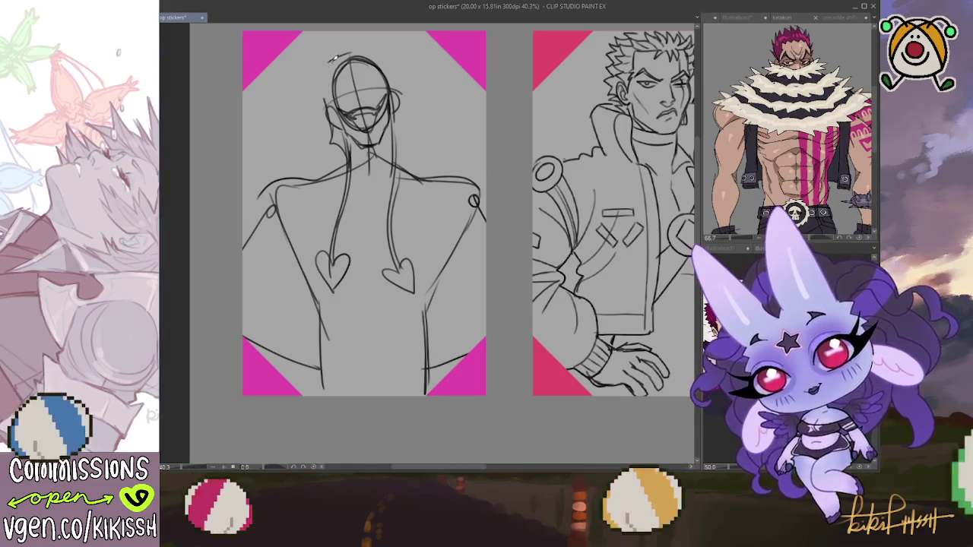
drag(327, 102, 343, 135)
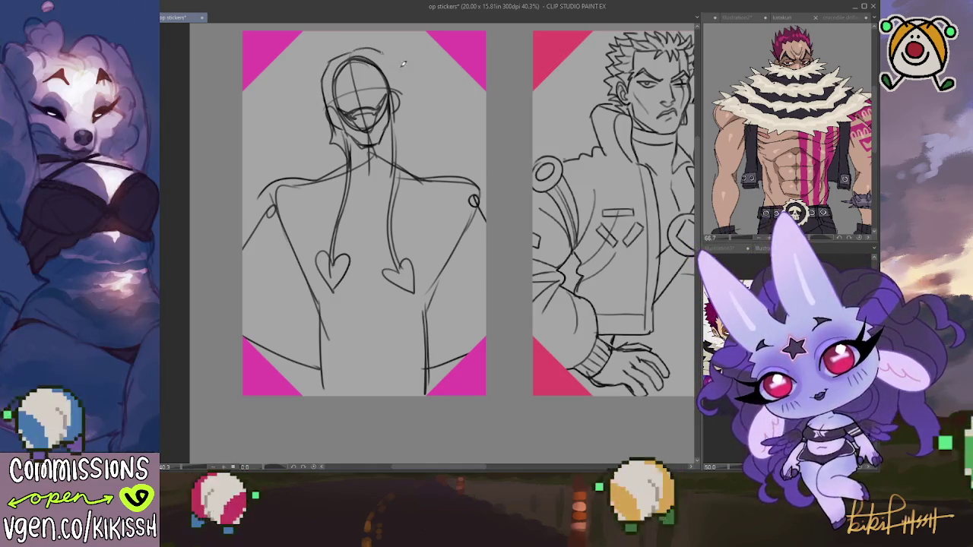
drag(395, 67, 406, 108)
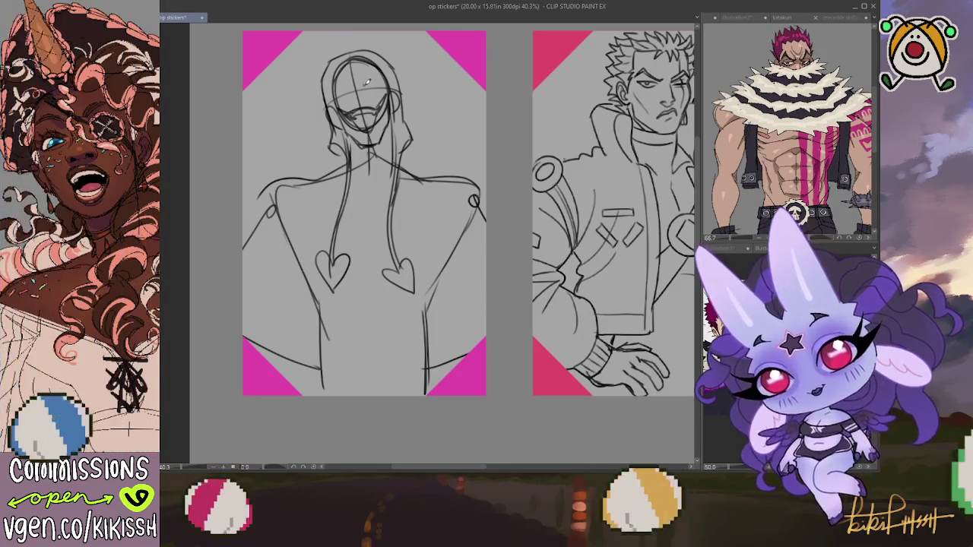
drag(365, 82, 382, 82)
key(ctrl+z)
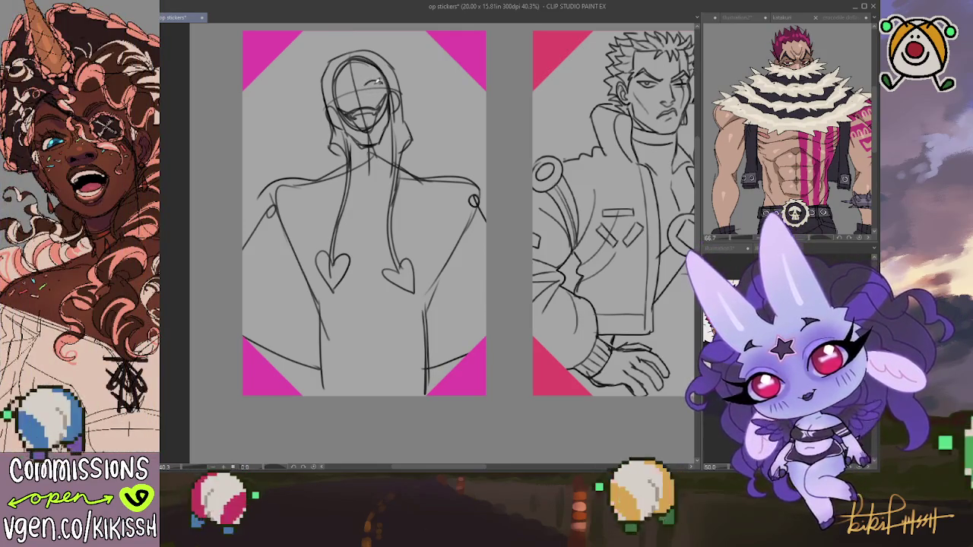
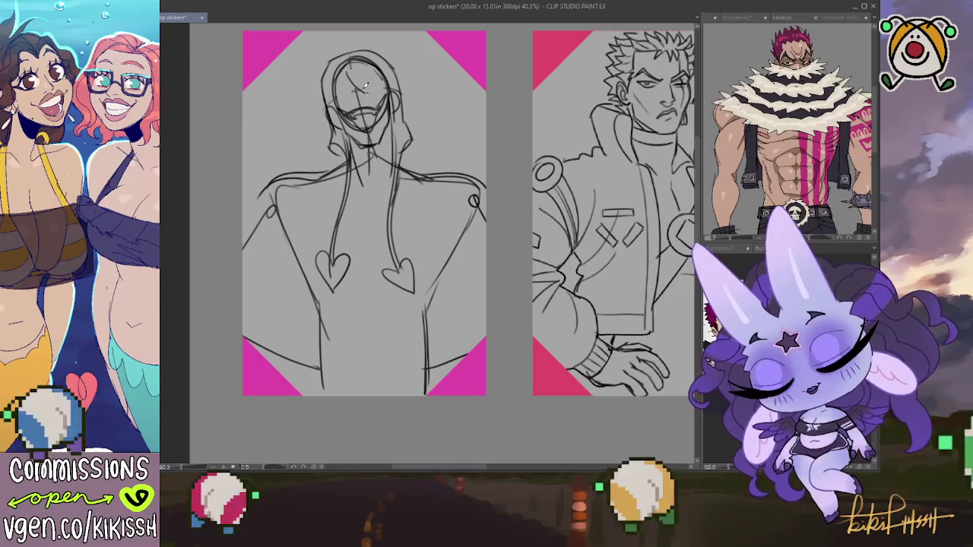
- Sketch two hair strands falling across the face inside the hood
mouse_move(351, 63)
mouse_down()
mouse_move(347, 82)
mouse_move(379, 83)
mouse_up()
mouse_move(365, 70)
mouse_down()
mouse_move(391, 91)
mouse_move(339, 88)
mouse_move(337, 99)
mouse_up()
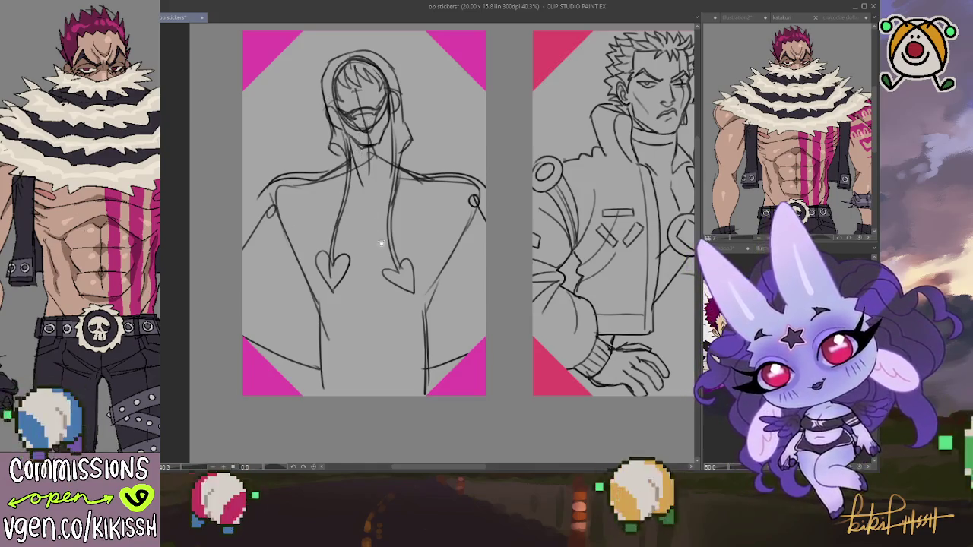
scroll(355, 153, down, 3)
scroll(386, 249, down, 2)
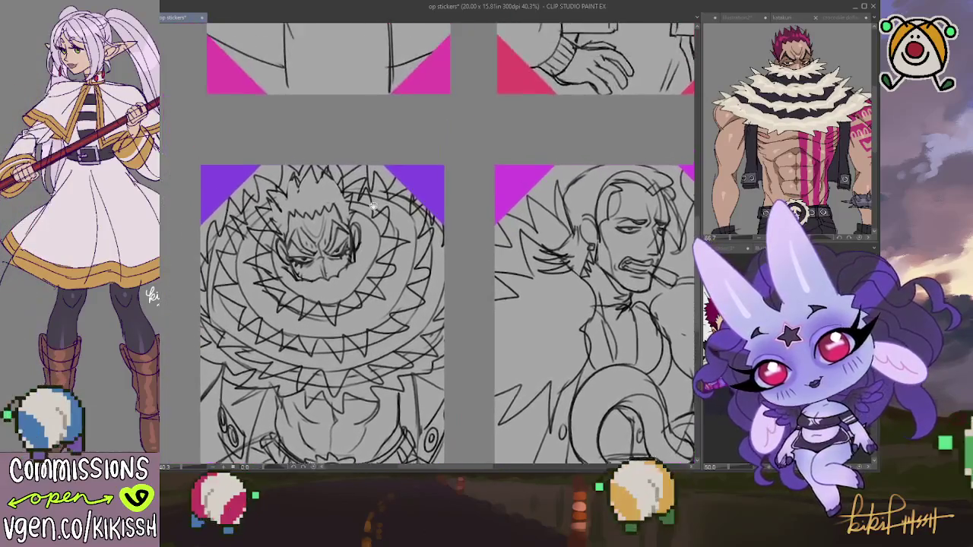
mouse_move(375, 143)
mouse_down()
mouse_move(365, 186)
mouse_move(377, 274)
mouse_move(390, 156)
mouse_up()
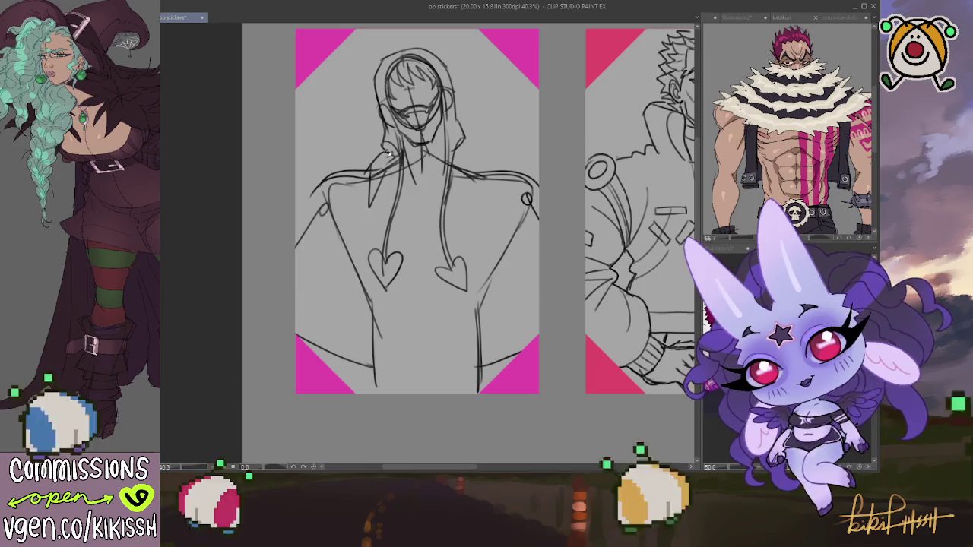
- Draw hair strands down the chest and a vertical line between the hearts
drag(392, 149, 426, 270)
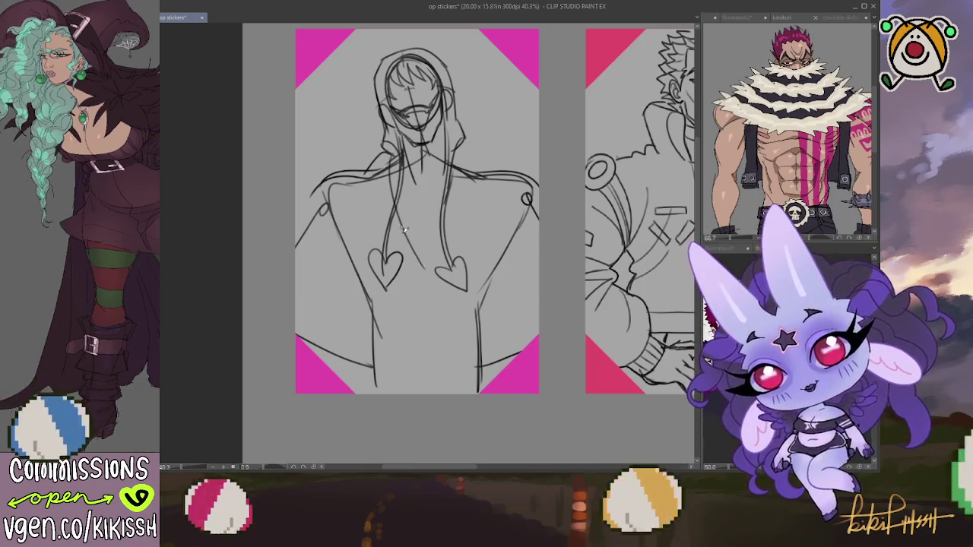
mouse_move(464, 179)
mouse_down()
mouse_move(426, 268)
mouse_move(447, 230)
mouse_move(429, 278)
mouse_move(430, 366)
mouse_up()
key(ctrl+z)
key(ctrl+z)
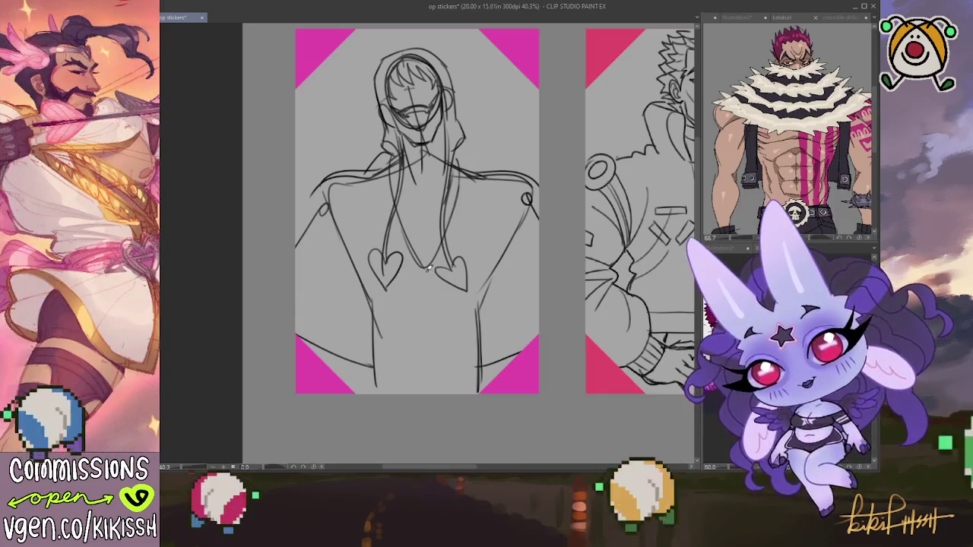
drag(420, 266, 423, 392)
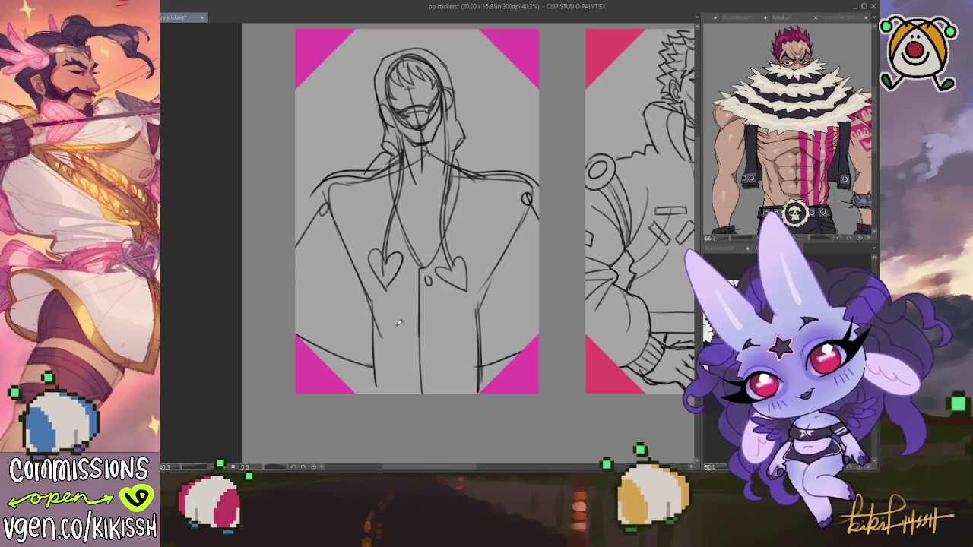
- Sketch lower torso curves, redraw the chest lines, and add the left shoulder
drag(373, 318, 468, 351)
mouse_move(387, 363)
mouse_down()
mouse_move(475, 367)
mouse_move(462, 384)
mouse_move(479, 379)
mouse_up()
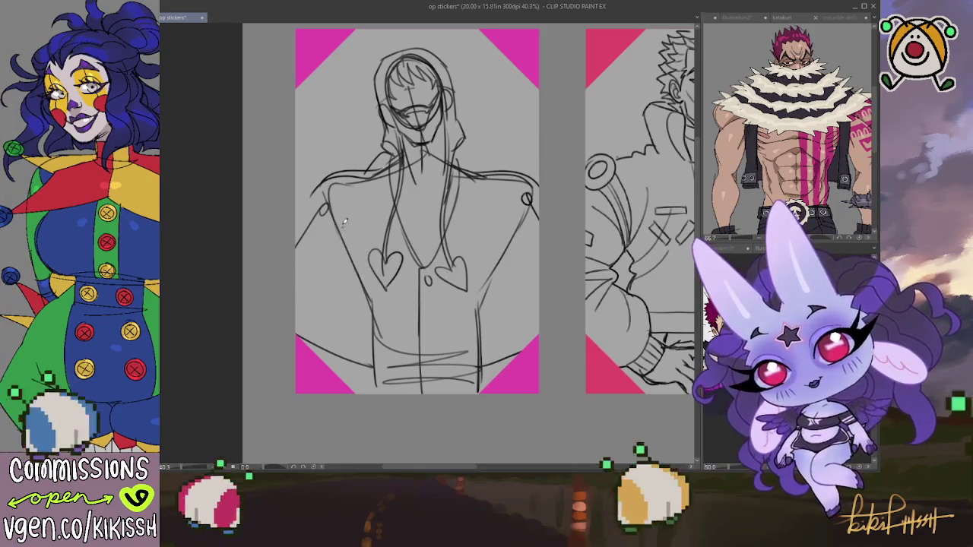
mouse_move(427, 240)
mouse_down()
mouse_move(392, 254)
mouse_move(490, 249)
mouse_move(516, 216)
mouse_up()
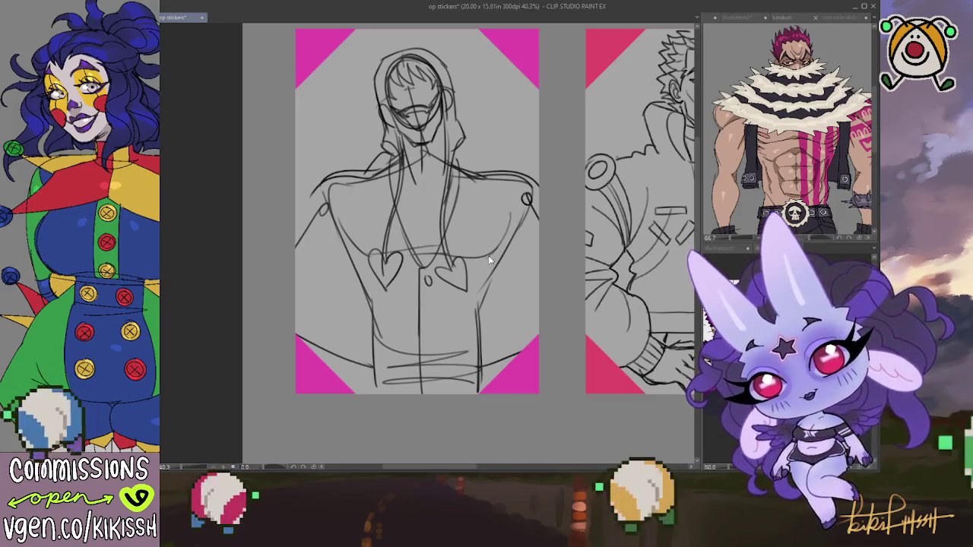
key(ctrl+z)
key(ctrl+z)
key(ctrl+z)
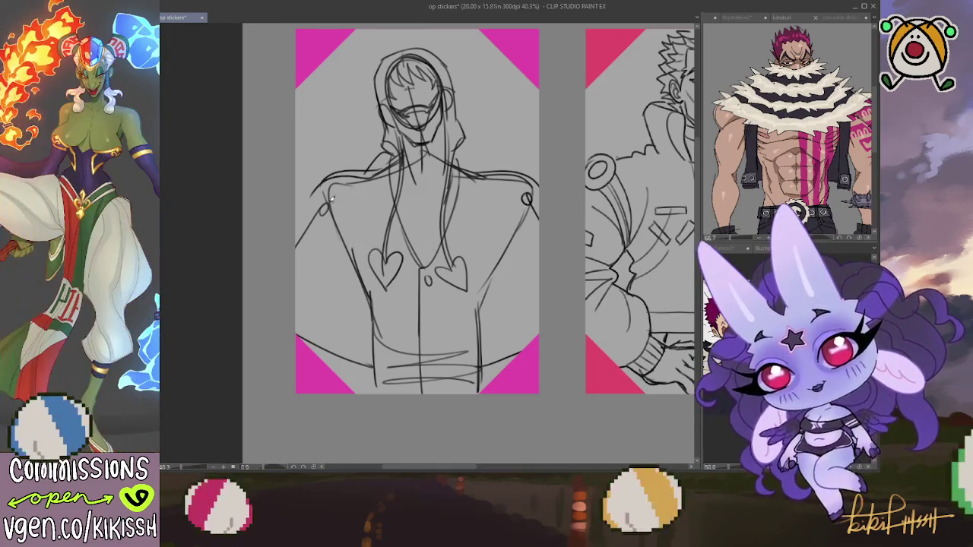
mouse_move(354, 240)
mouse_down()
mouse_move(471, 262)
mouse_move(500, 249)
mouse_up()
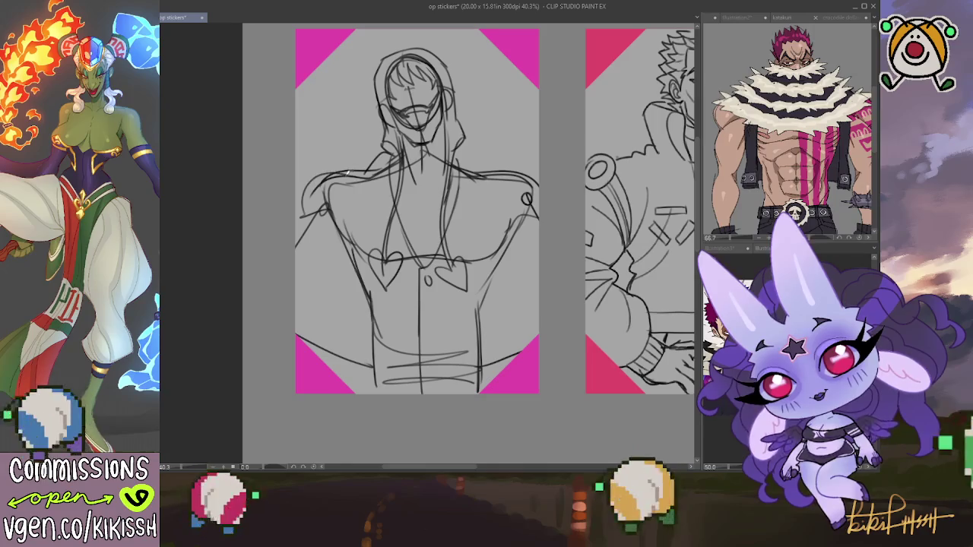
drag(328, 172, 304, 215)
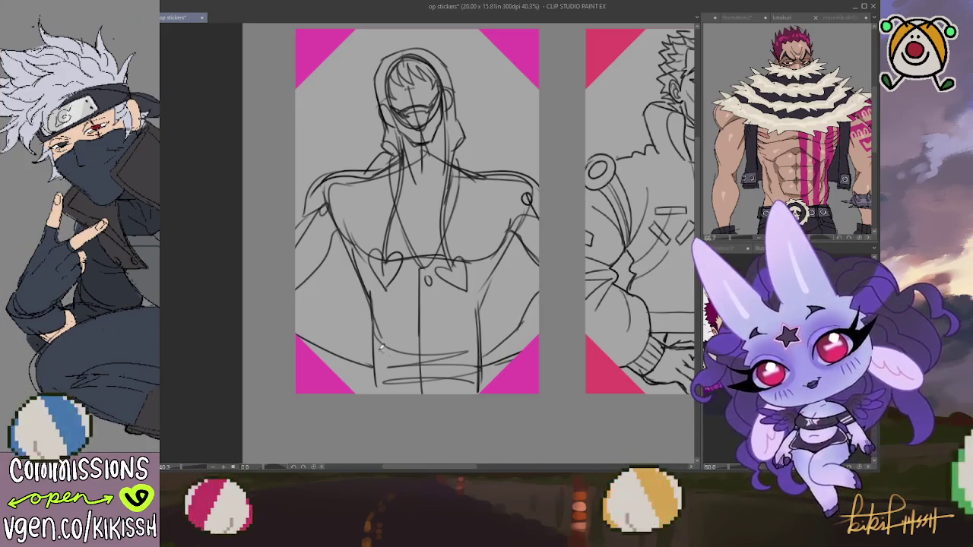
- Sketch the lower-left torso sides and the right shoulder and chest
mouse_move(368, 347)
mouse_down()
mouse_move(332, 325)
mouse_move(374, 367)
mouse_up()
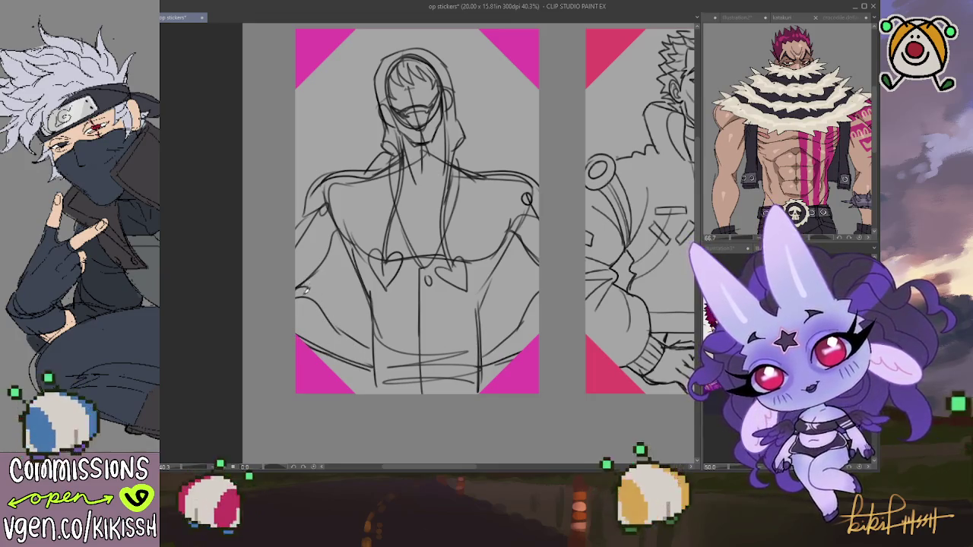
drag(335, 310, 308, 351)
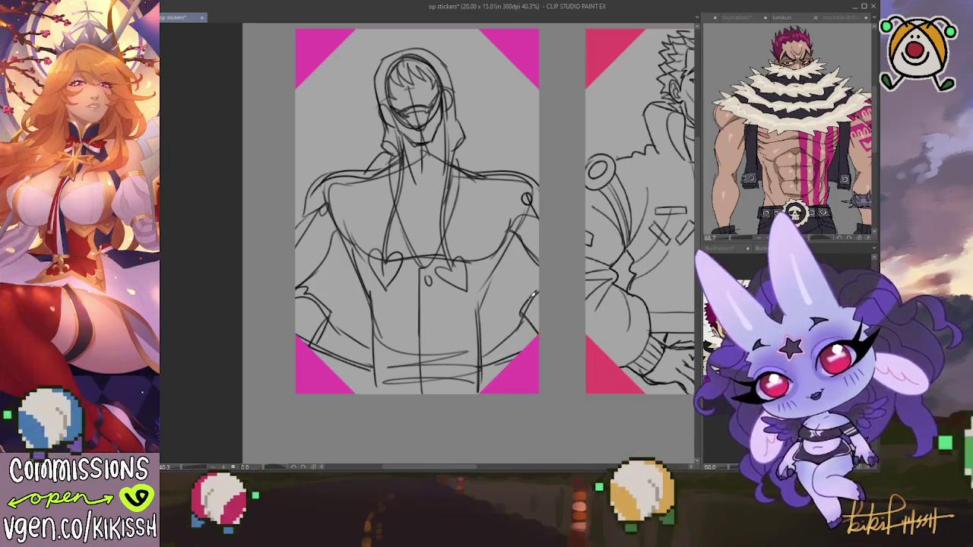
drag(541, 258, 512, 225)
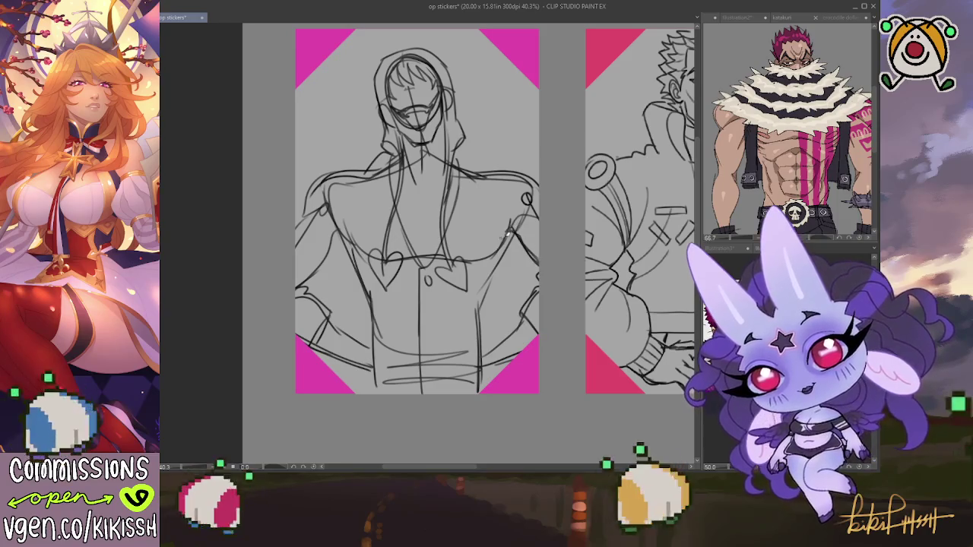
drag(486, 299, 481, 317)
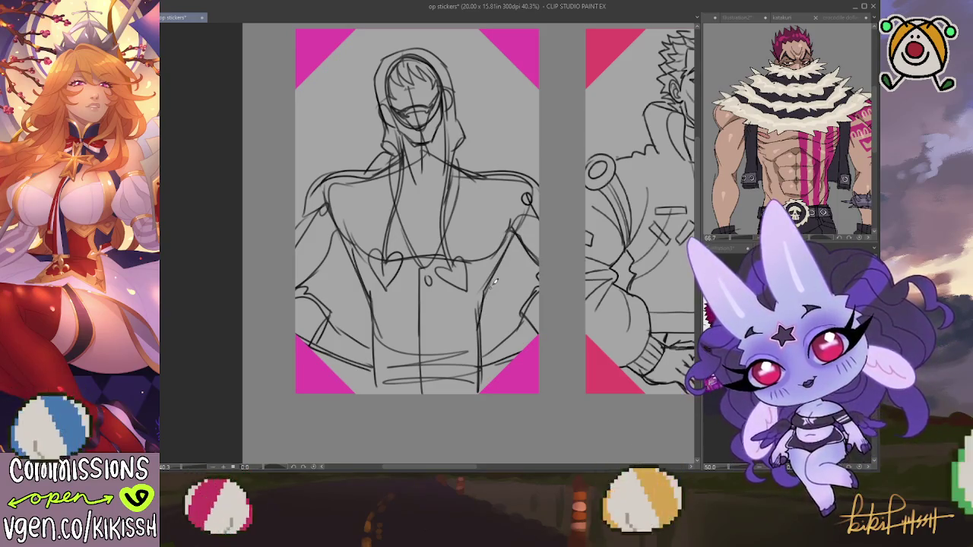
key(ctrl+z)
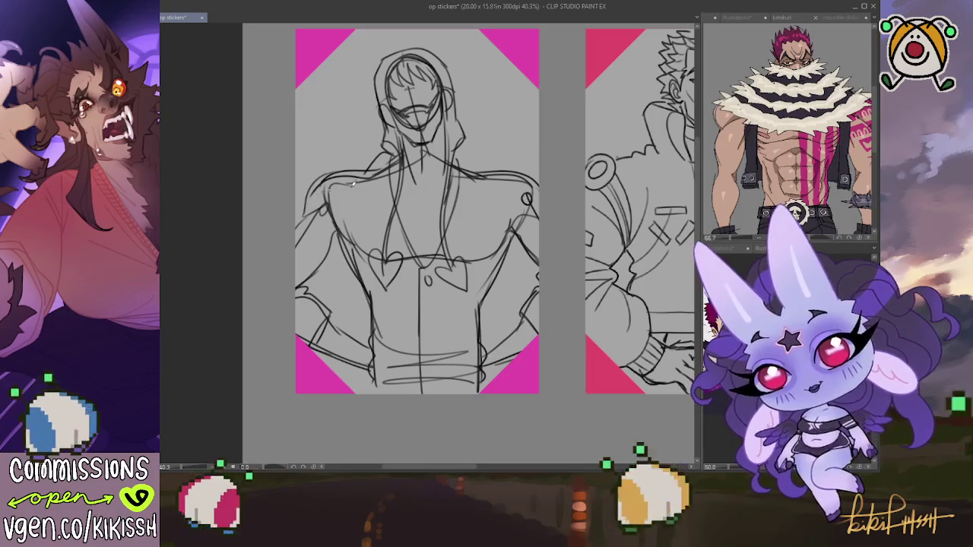
- Erase chest strokes around the right heart and redraw the torso below the hearts
drag(411, 272, 411, 280)
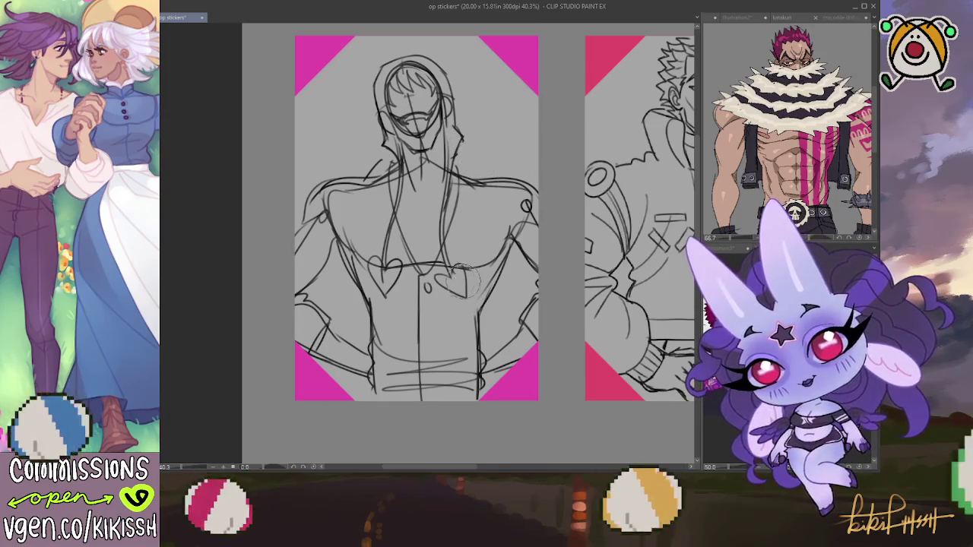
drag(456, 281, 451, 248)
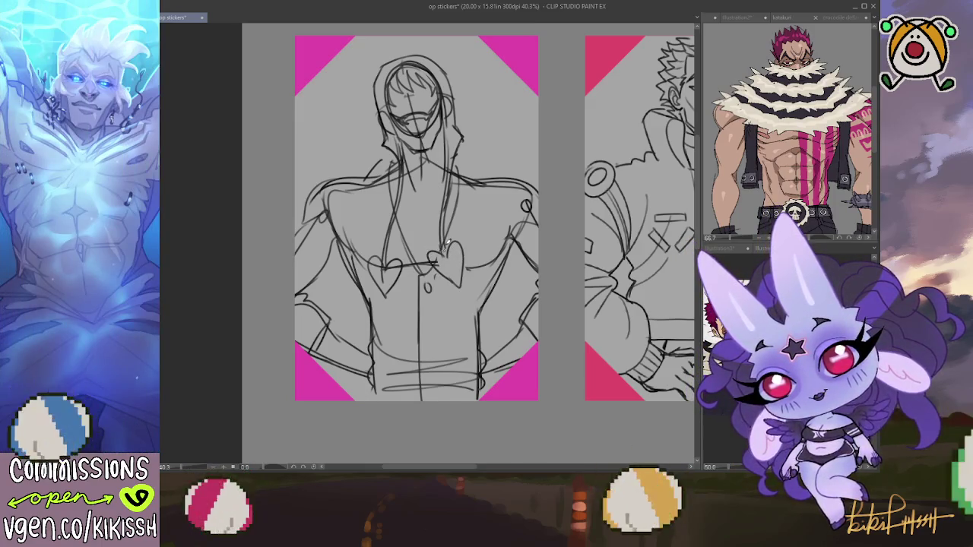
drag(465, 279, 422, 288)
drag(417, 295, 385, 301)
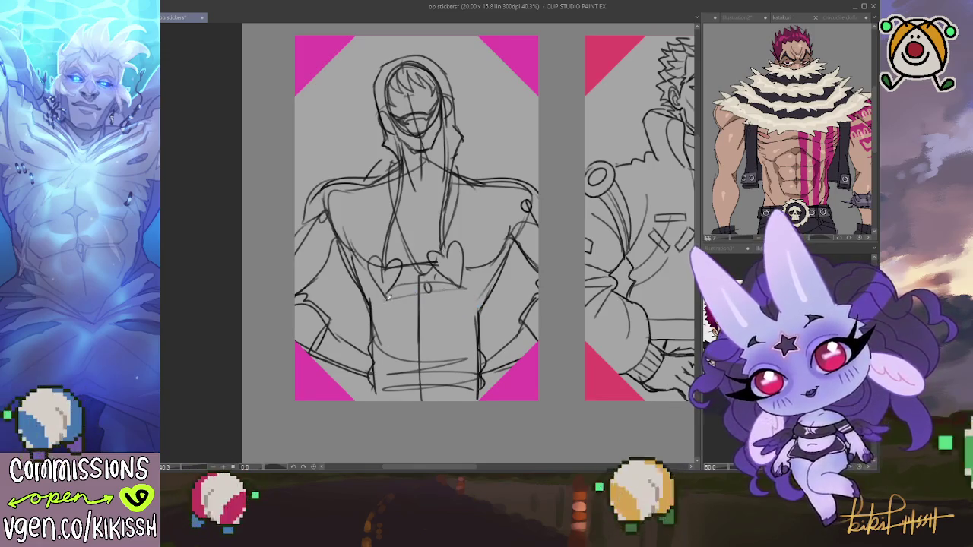
mouse_move(462, 304)
mouse_down()
mouse_move(421, 314)
mouse_move(426, 356)
mouse_up()
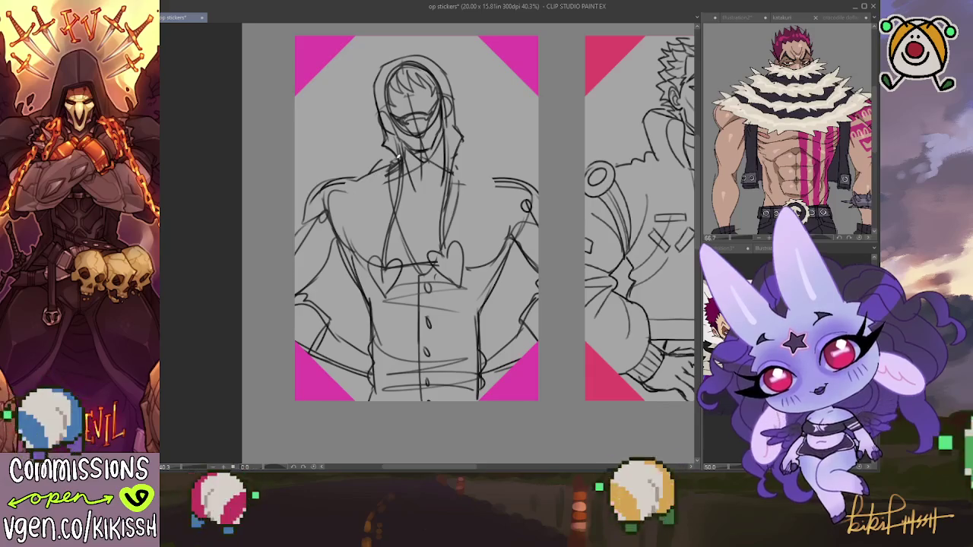
- Draw the left coat lapel beside the neck, redoing the stroke once
drag(380, 163, 371, 219)
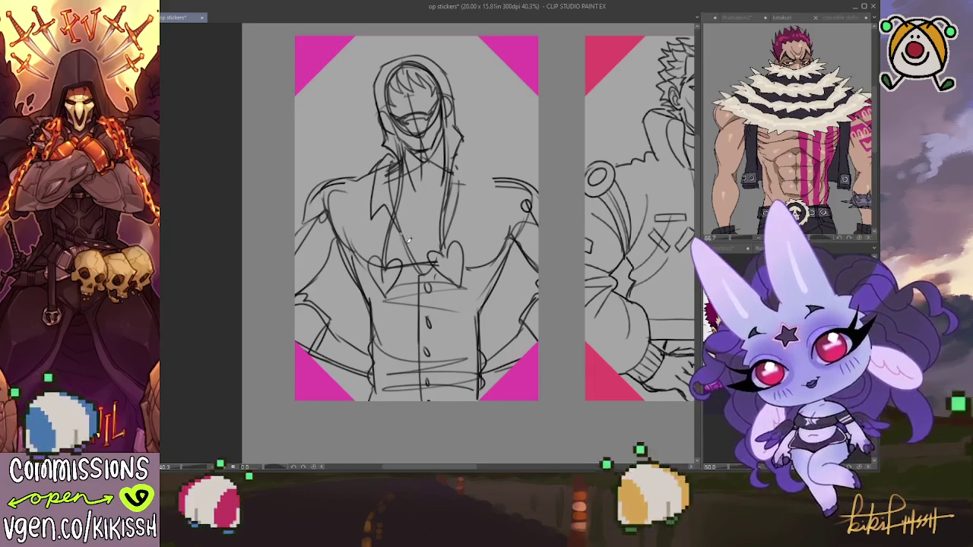
key(ctrl+z)
mouse_move(378, 169)
mouse_down()
mouse_move(371, 221)
mouse_move(403, 241)
mouse_up()
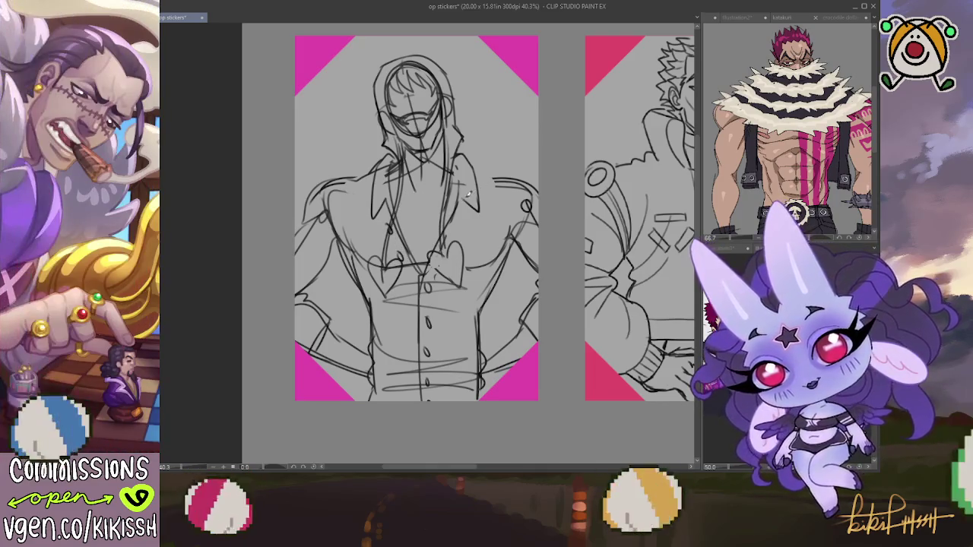
- Draw the right side of the coat collar beside the neck
mouse_move(479, 215)
mouse_down()
mouse_move(475, 158)
mouse_move(485, 173)
mouse_up()
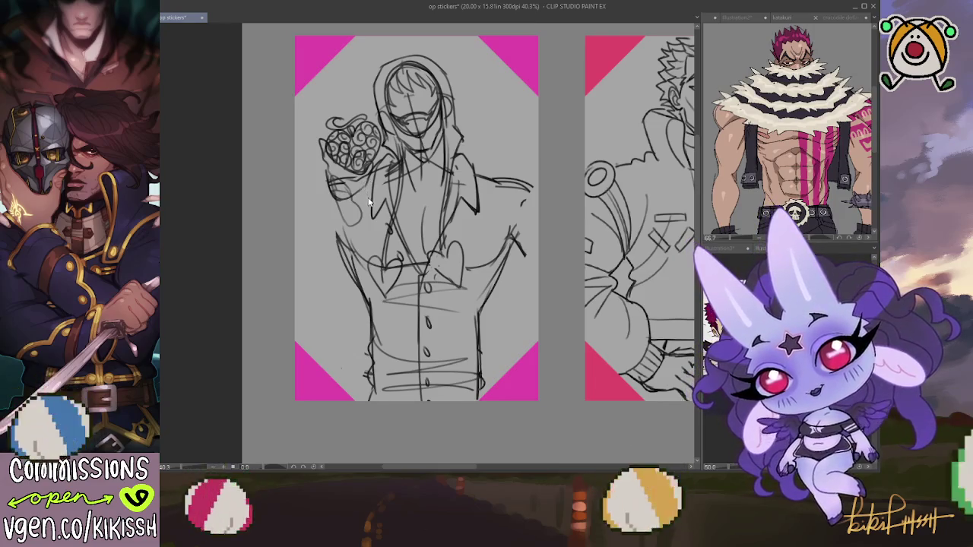
- Undo two stray strokes and erase the swirled fruit beside the head
key(ctrl+z)
key(ctrl+z)
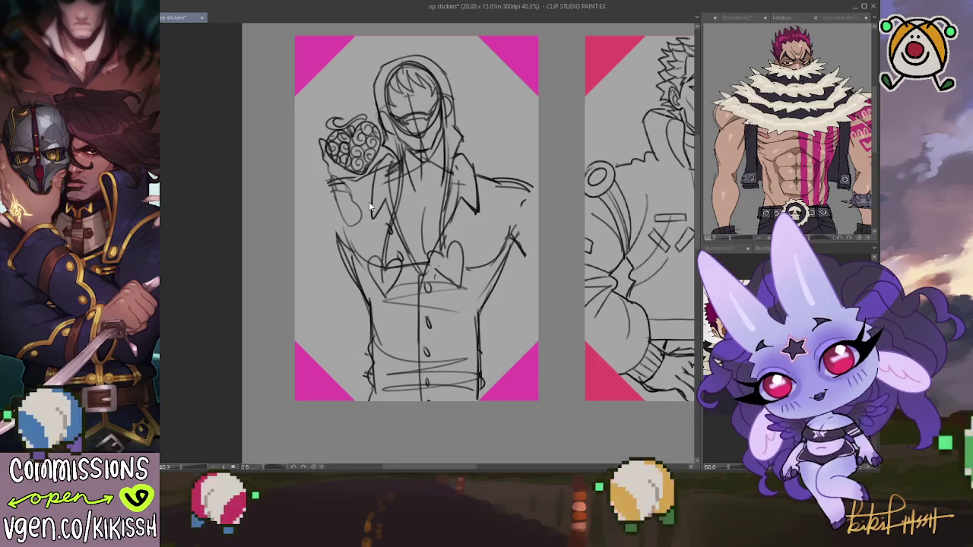
key(ctrl+z)
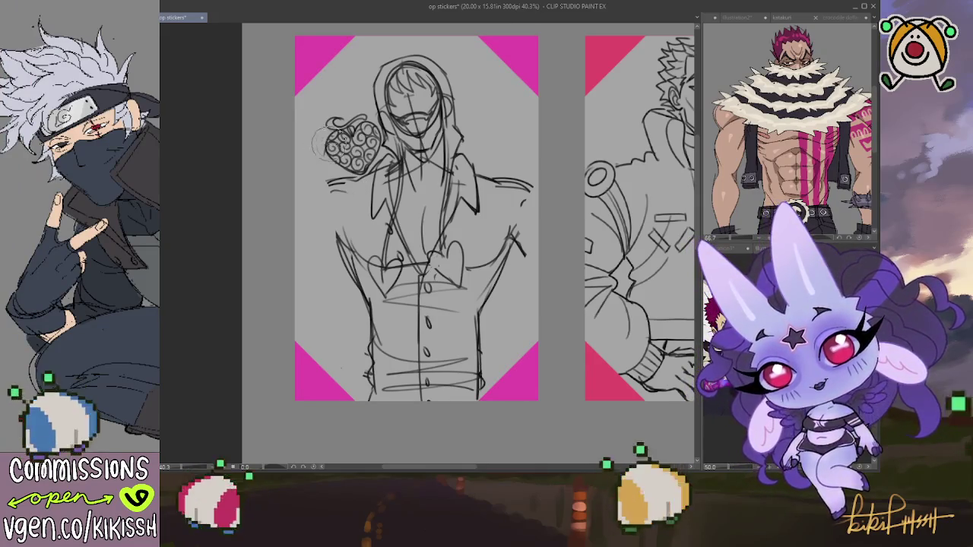
mouse_move(319, 143)
mouse_down()
mouse_move(364, 133)
mouse_move(351, 161)
mouse_up()
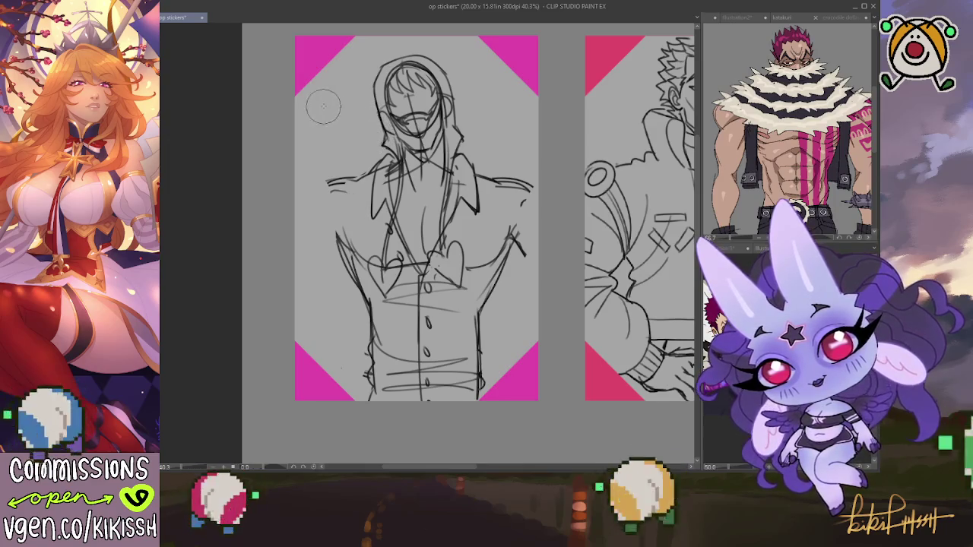
- Clear leftover strokes and outline a raised hand with fingers left of the head
drag(349, 169, 335, 182)
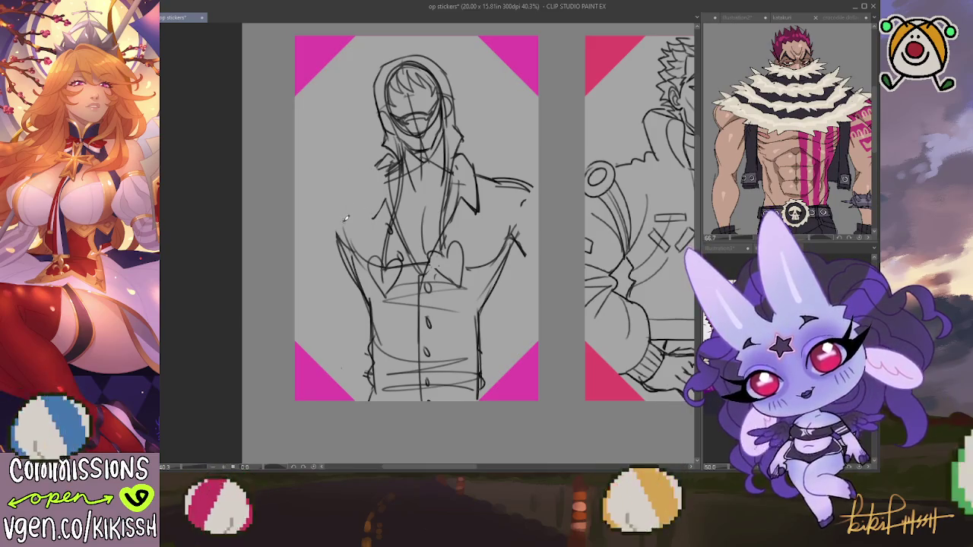
mouse_move(328, 222)
mouse_down()
mouse_move(303, 183)
mouse_move(340, 169)
mouse_up()
key(ctrl+z)
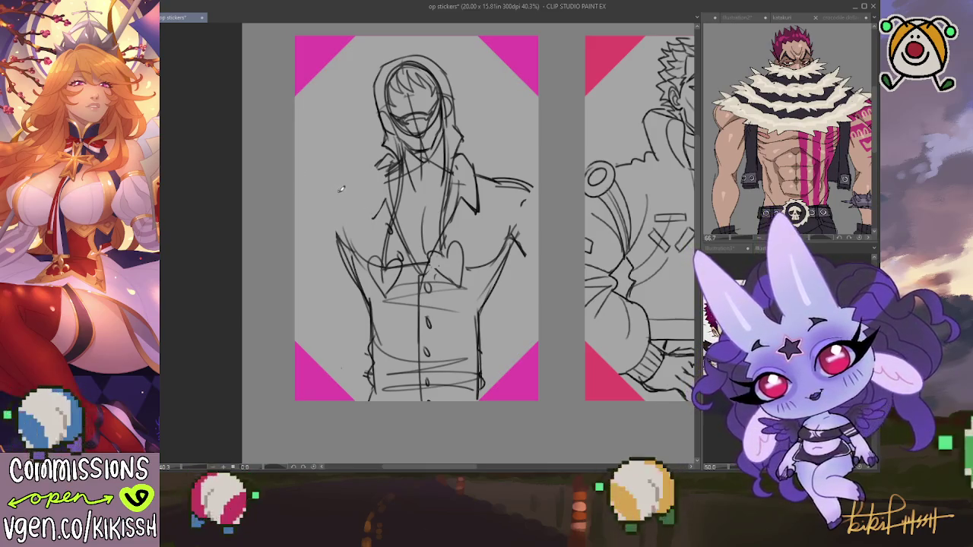
mouse_move(350, 224)
mouse_down()
mouse_move(319, 181)
mouse_move(341, 161)
mouse_up()
drag(352, 128, 370, 170)
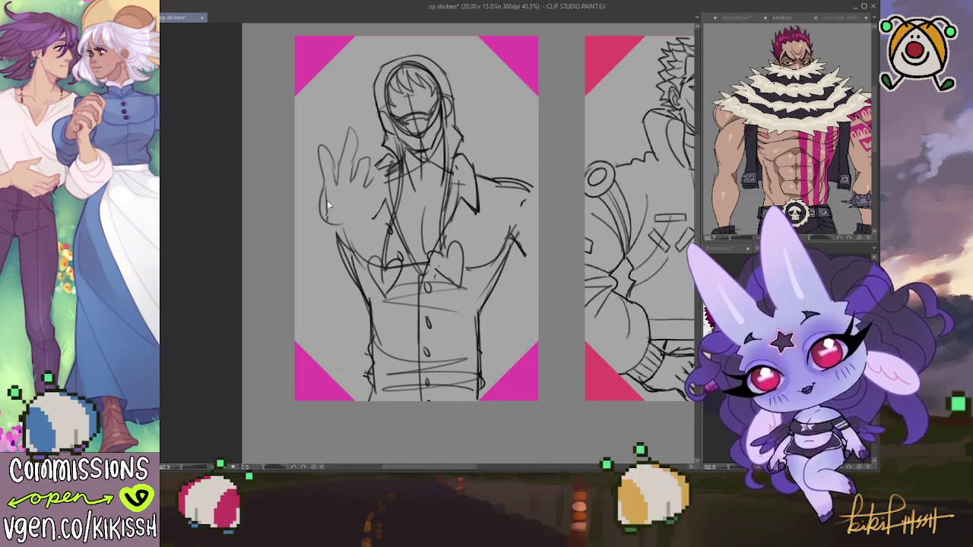
mouse_move(332, 215)
mouse_down()
mouse_move(365, 225)
mouse_move(379, 168)
mouse_up()
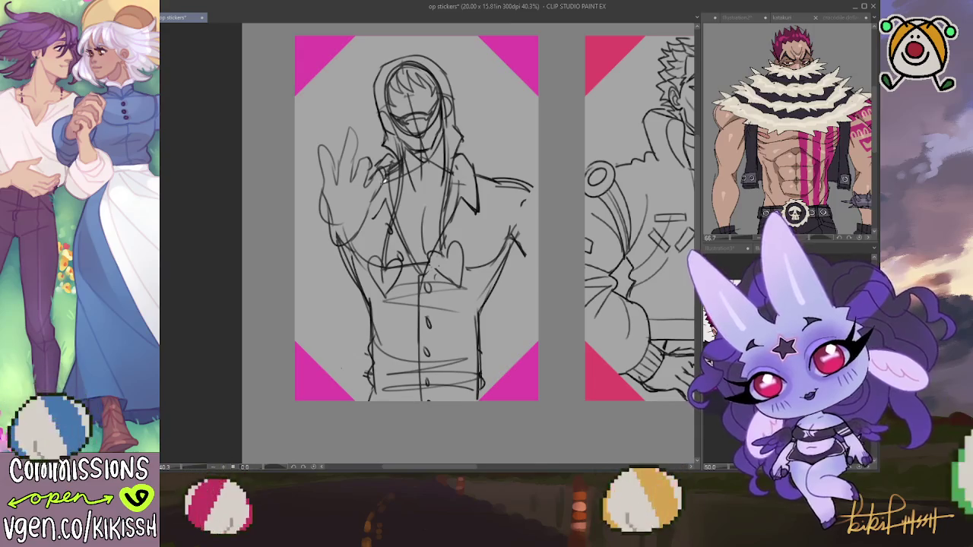
- Erase the finger strokes and redraw the fingertips, palm and left hand edge
key(e)
mouse_move(373, 175)
mouse_down()
mouse_move(354, 156)
mouse_move(346, 182)
mouse_up()
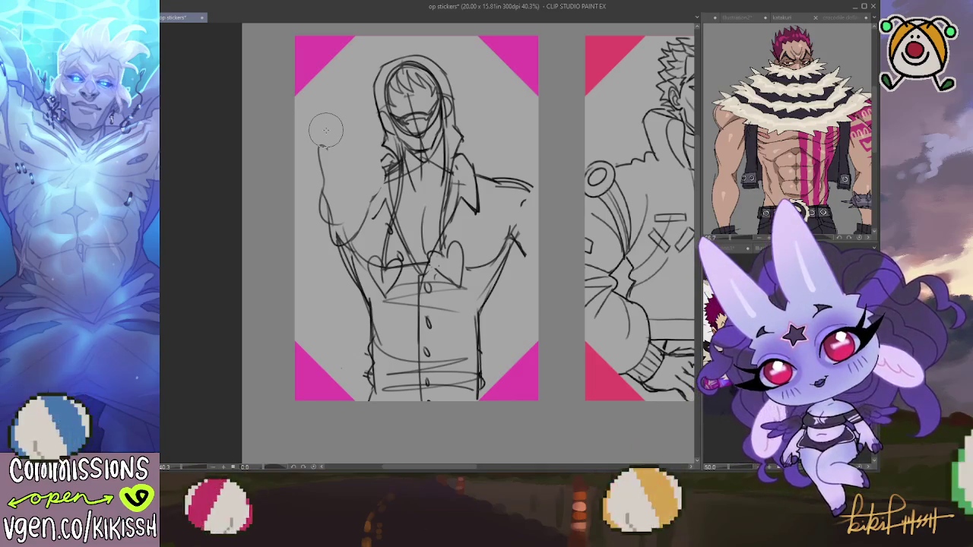
key(p)
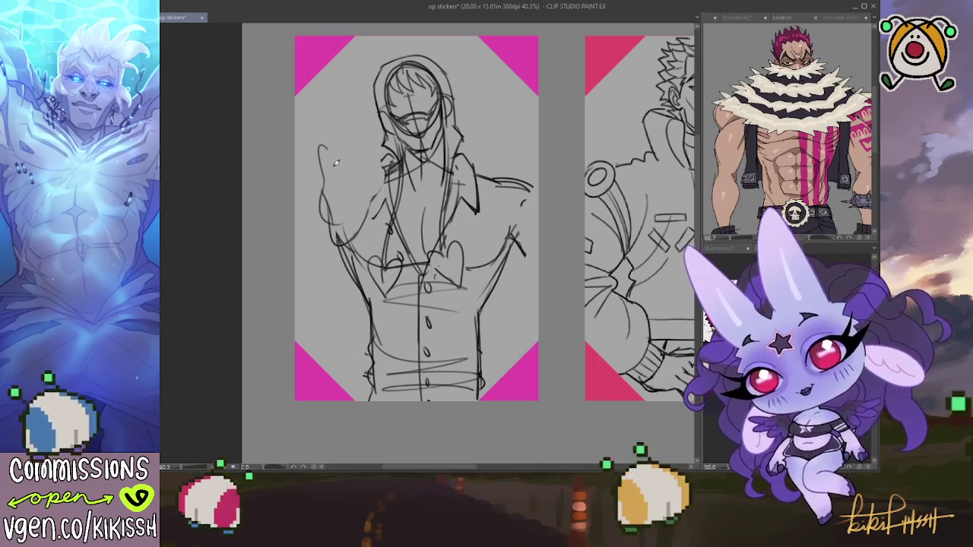
drag(324, 145, 371, 140)
drag(340, 177, 379, 150)
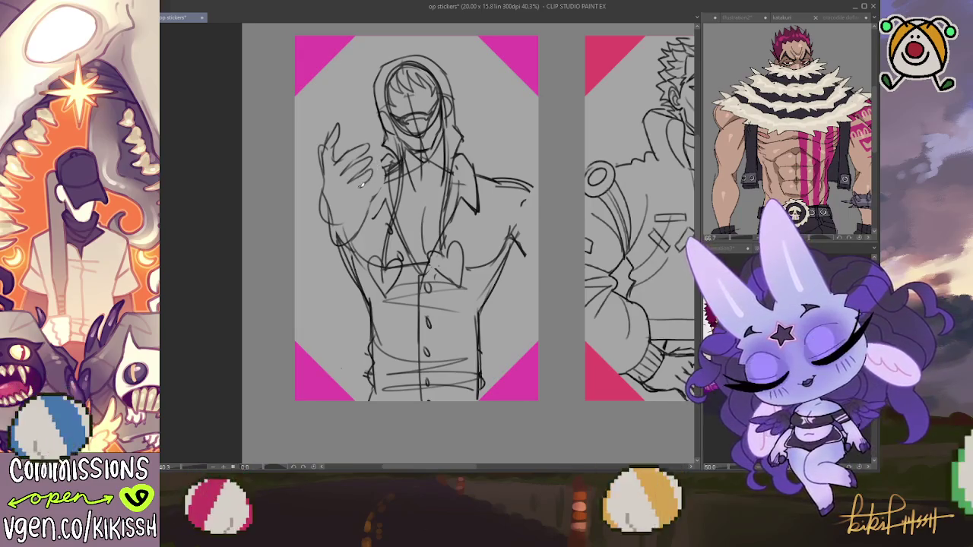
drag(335, 185, 325, 176)
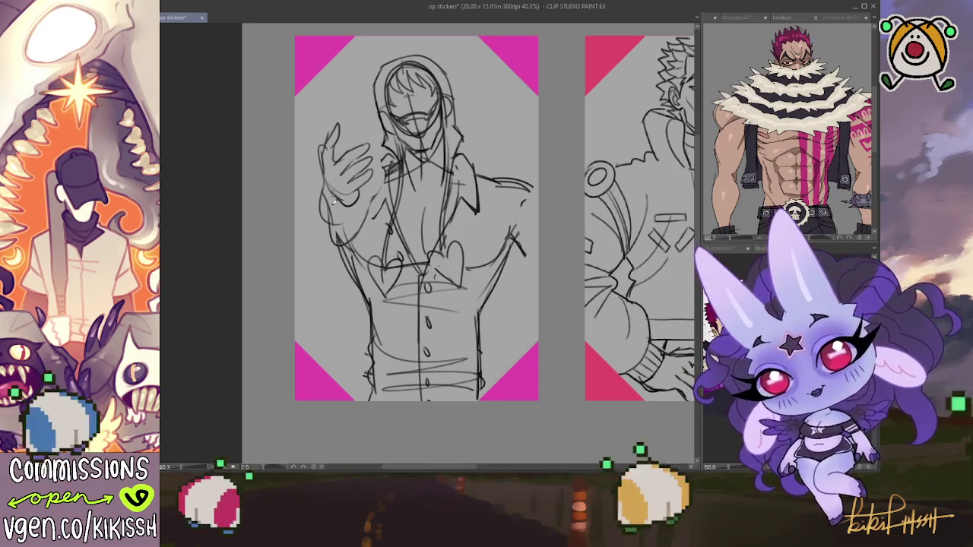
drag(333, 195, 371, 229)
drag(339, 191, 320, 251)
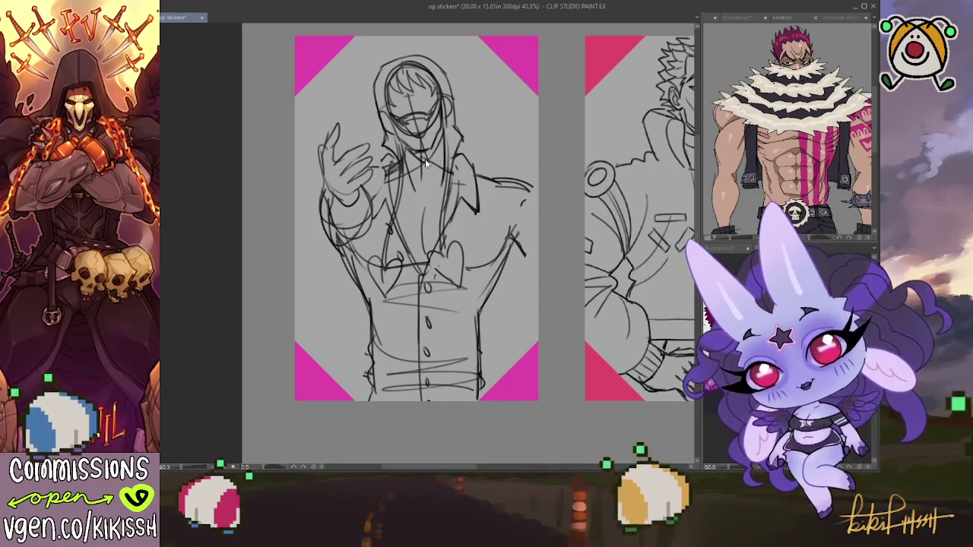
key(ctrl+z)
key(ctrl+z)
key(ctrl+z)
key(ctrl+z)
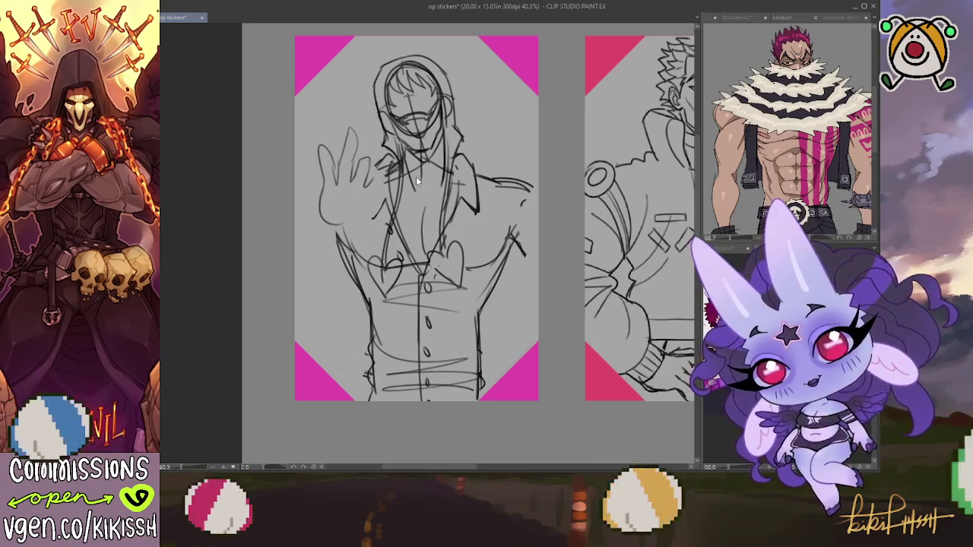
key(ctrl+z)
key(ctrl+z)
key(ctrl+z)
- Scroll across the other sticker pages and back to the hooded figure
scroll(358, 213, right, 5)
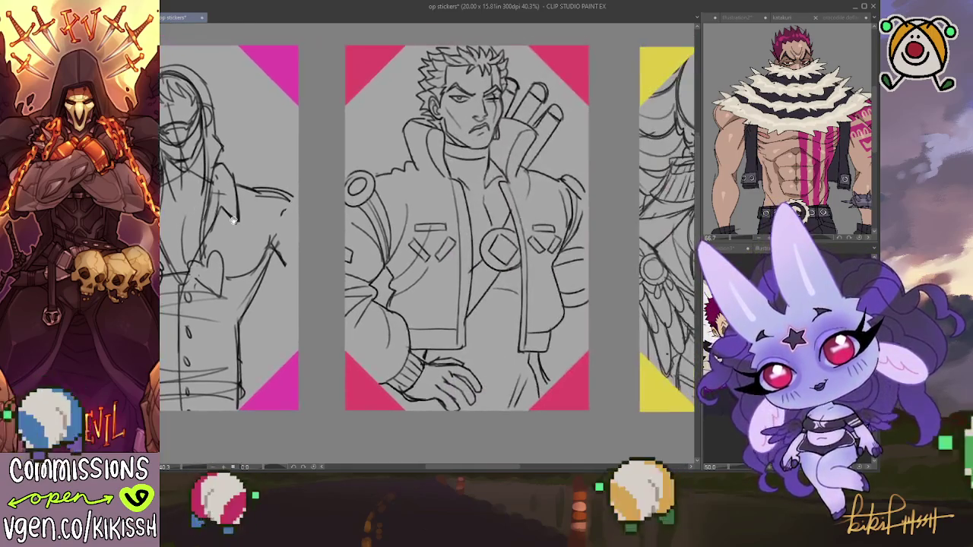
scroll(289, 243, right, 3)
scroll(227, 272, right, 2)
scroll(227, 272, right, 1)
scroll(228, 274, right, 3)
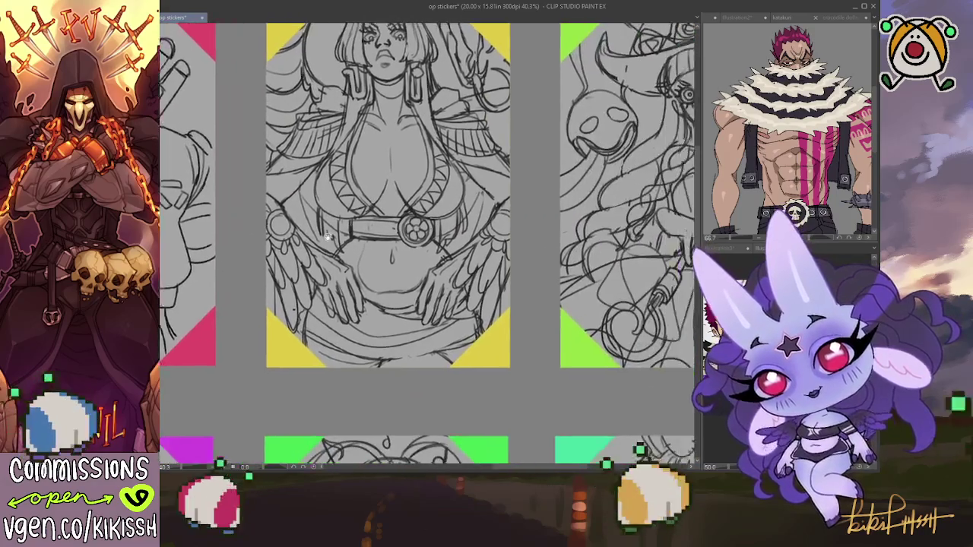
scroll(224, 280, right, 5)
scroll(220, 287, right, 2)
scroll(220, 288, down, 5)
scroll(228, 281, down, 4)
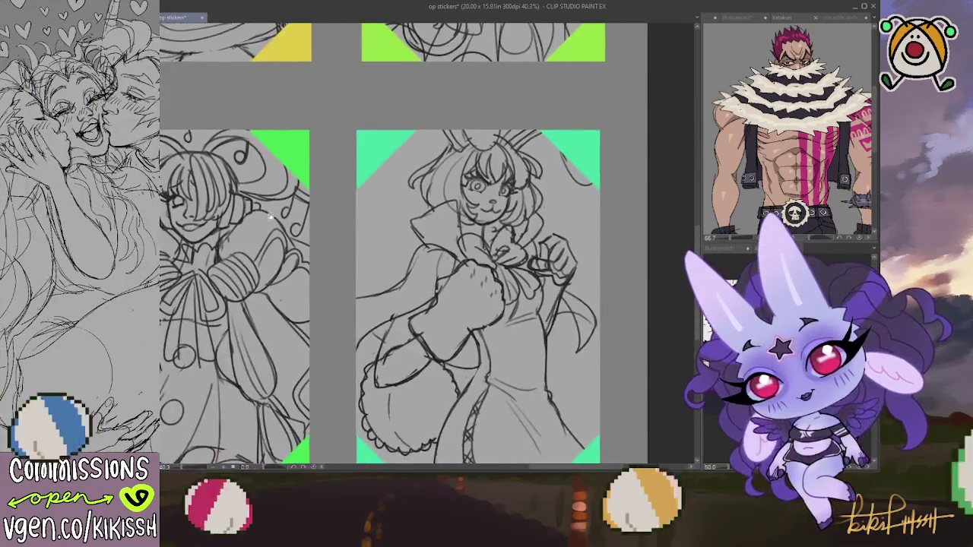
scroll(353, 222, left, 2)
scroll(352, 221, left, 3)
scroll(373, 219, left, 4)
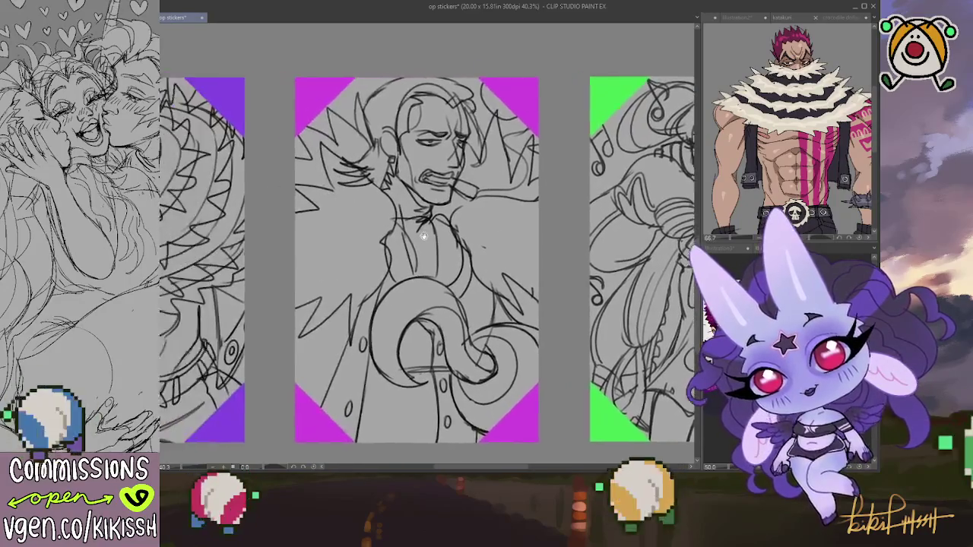
scroll(395, 216, left, 5)
scroll(424, 210, up, 4)
scroll(425, 210, left, 1)
scroll(426, 211, up, 4)
scroll(403, 207, right, 1)
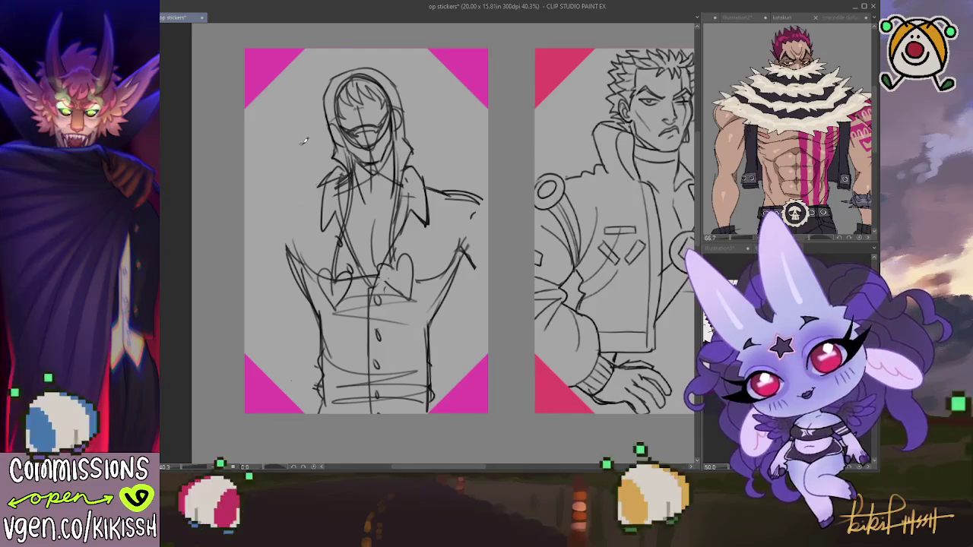
- Sketch V-sign fingers beside the face and the arm reaching in from the left
mouse_move(313, 121)
mouse_down()
mouse_move(323, 146)
mouse_move(321, 105)
mouse_move(338, 163)
mouse_move(316, 168)
mouse_up()
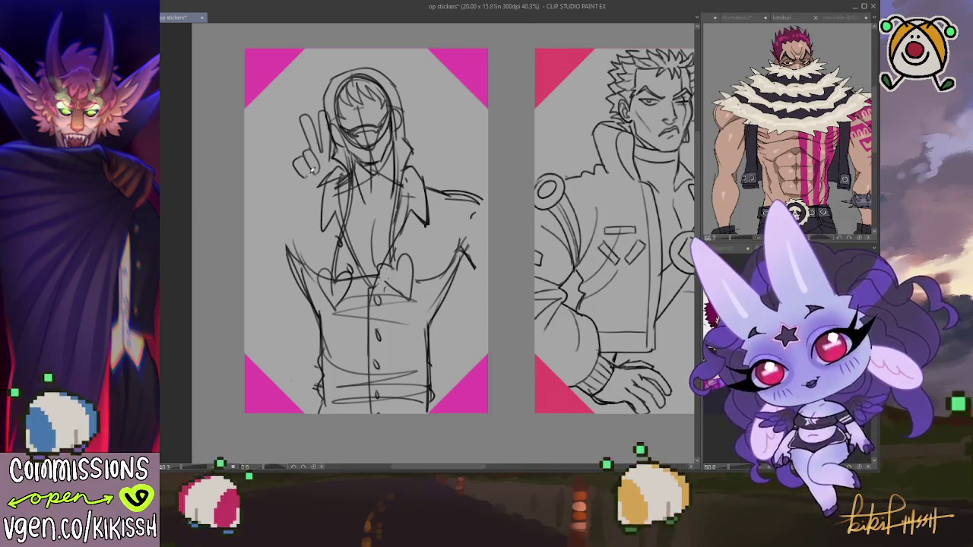
mouse_move(308, 172)
mouse_down()
mouse_move(307, 149)
mouse_move(339, 181)
mouse_move(323, 194)
mouse_move(295, 190)
mouse_up()
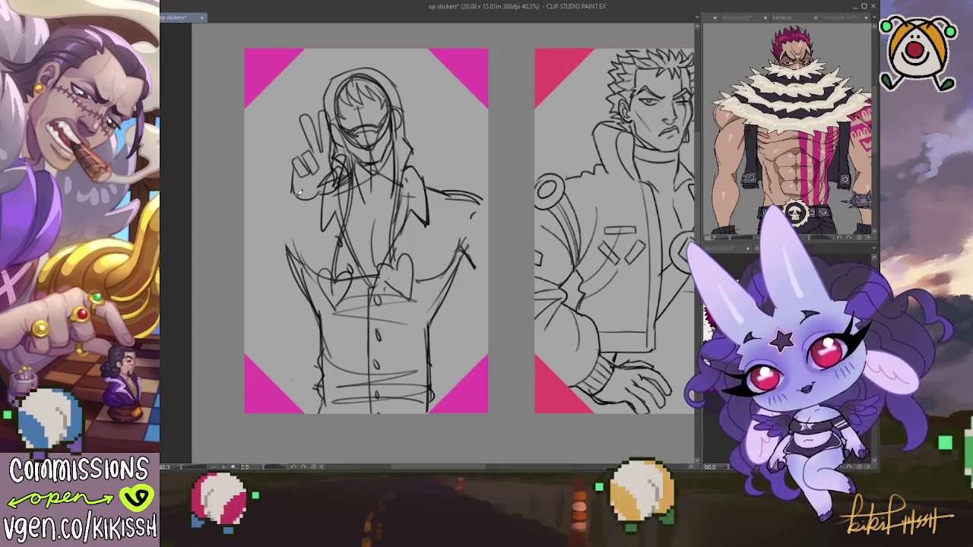
mouse_move(298, 189)
mouse_down()
mouse_move(245, 202)
mouse_move(246, 254)
mouse_up()
drag(254, 199, 300, 175)
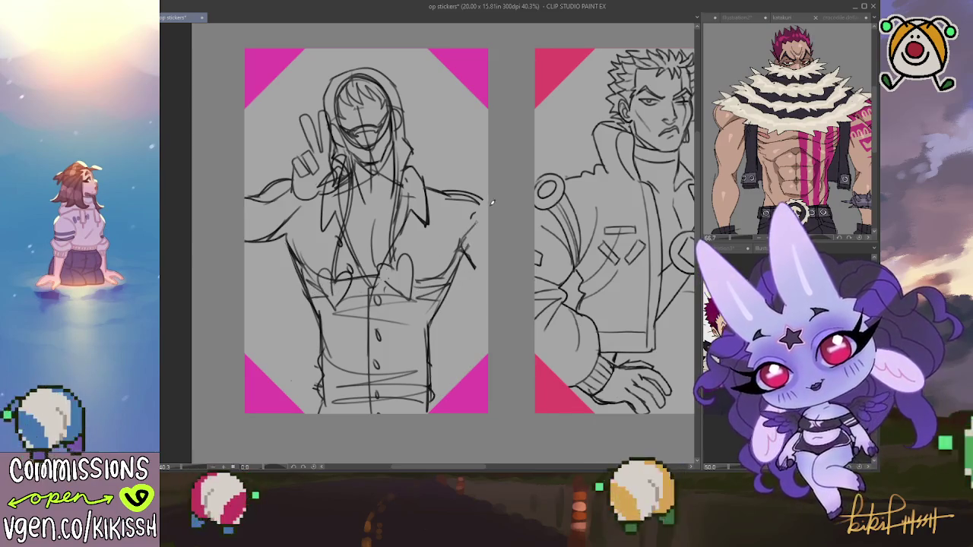
- Try a new right shoulder and arm contour, undo it, and erase the old shoulder line
drag(491, 203, 468, 244)
drag(446, 190, 491, 204)
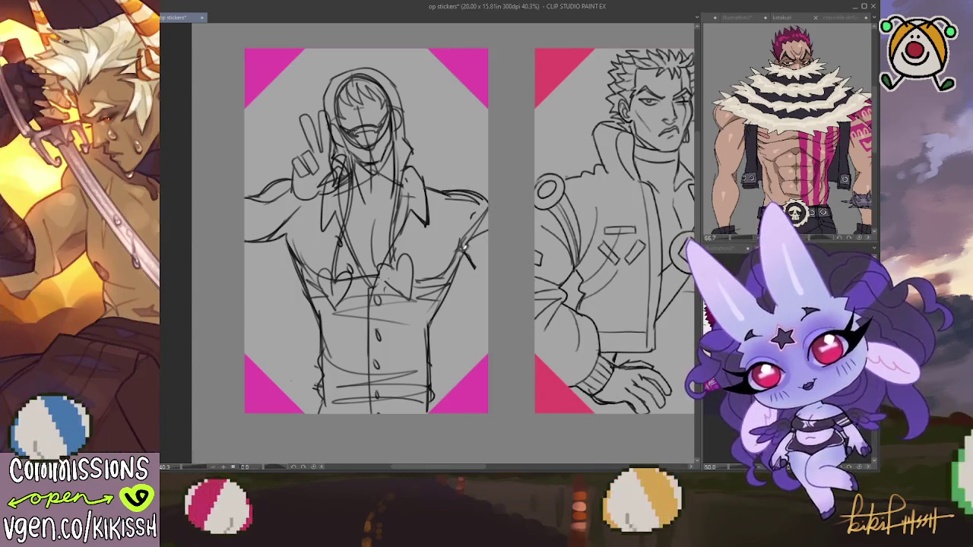
drag(465, 251, 488, 283)
key(ctrl+z)
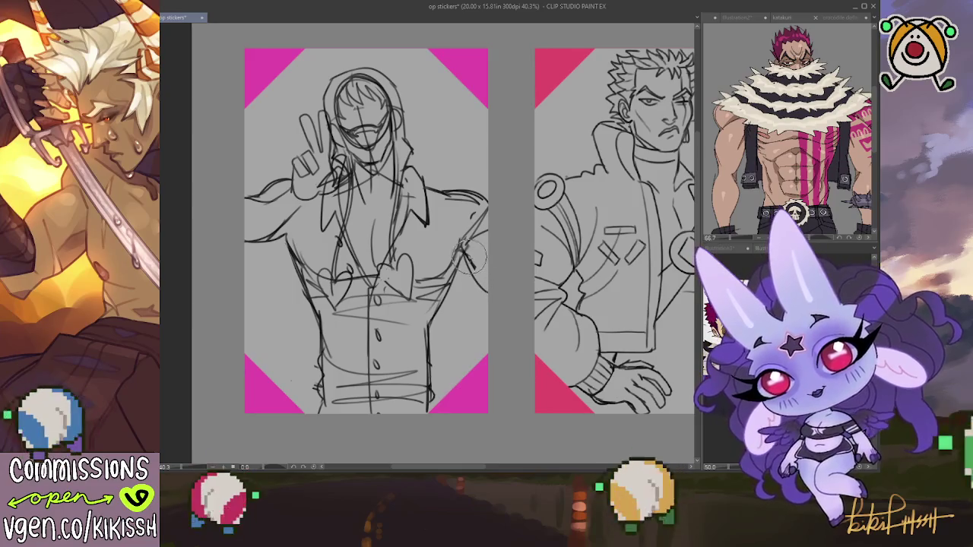
key(ctrl+z)
key(ctrl+z)
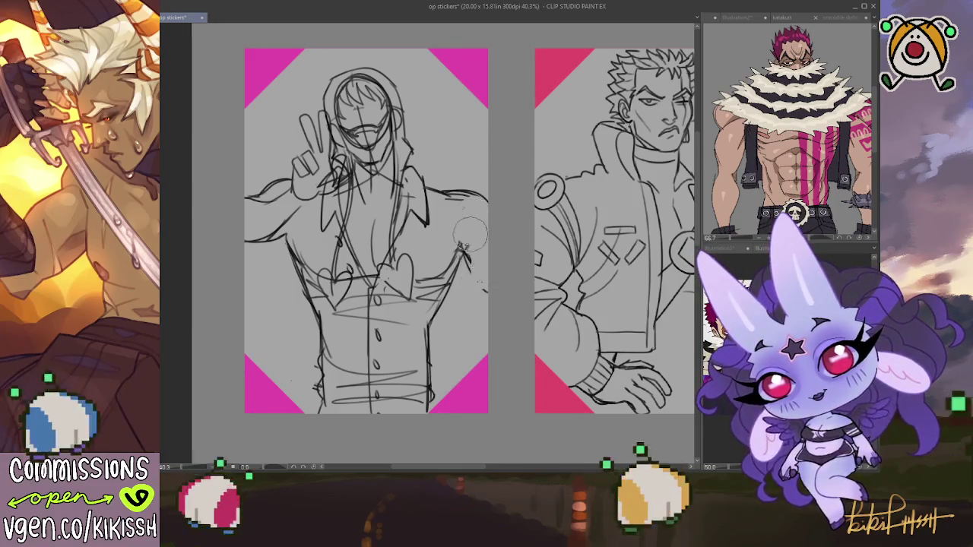
key(ctrl+z)
key(ctrl+z)
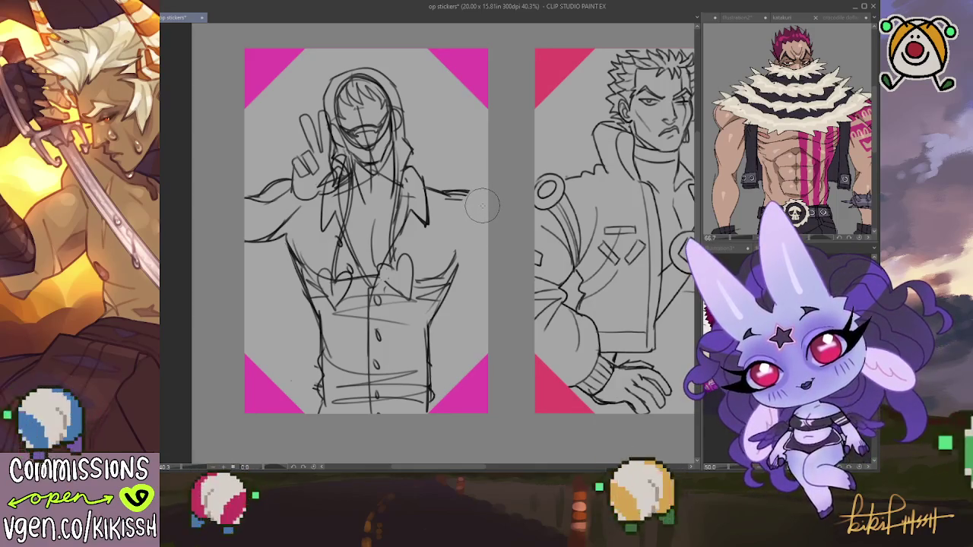
mouse_move(482, 205)
mouse_down()
mouse_move(432, 182)
mouse_move(417, 155)
mouse_up()
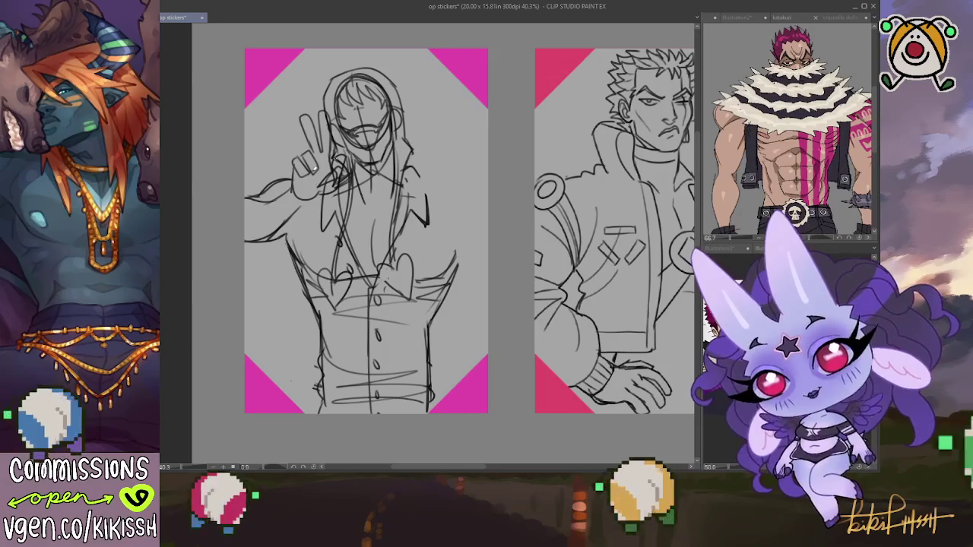
- Erase the old left arm lines, redraw the left arm, and add hair strands beside the hood
mouse_move(283, 182)
mouse_down()
mouse_move(232, 220)
mouse_move(270, 236)
mouse_move(261, 200)
mouse_move(271, 206)
mouse_move(266, 191)
mouse_move(284, 194)
mouse_move(294, 161)
mouse_move(299, 179)
mouse_move(245, 217)
mouse_up()
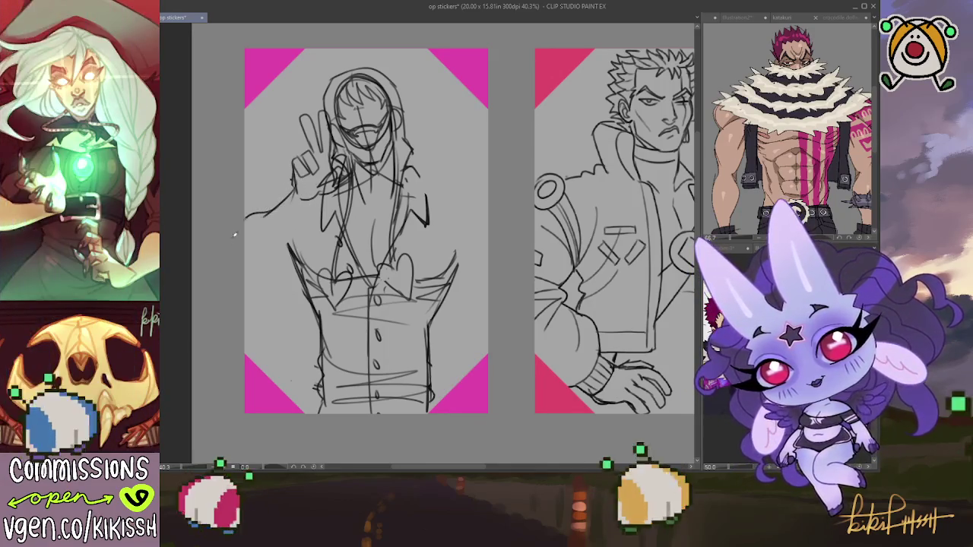
drag(245, 270, 283, 250)
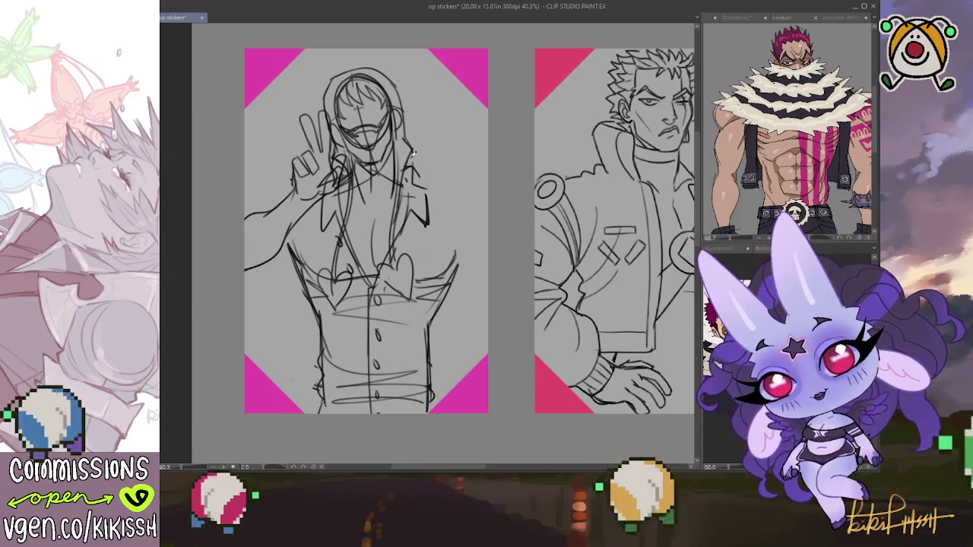
mouse_move(414, 152)
mouse_down()
mouse_move(422, 156)
mouse_move(437, 107)
mouse_move(431, 140)
mouse_up()
mouse_move(448, 106)
mouse_down()
mouse_move(434, 140)
mouse_move(461, 191)
mouse_up()
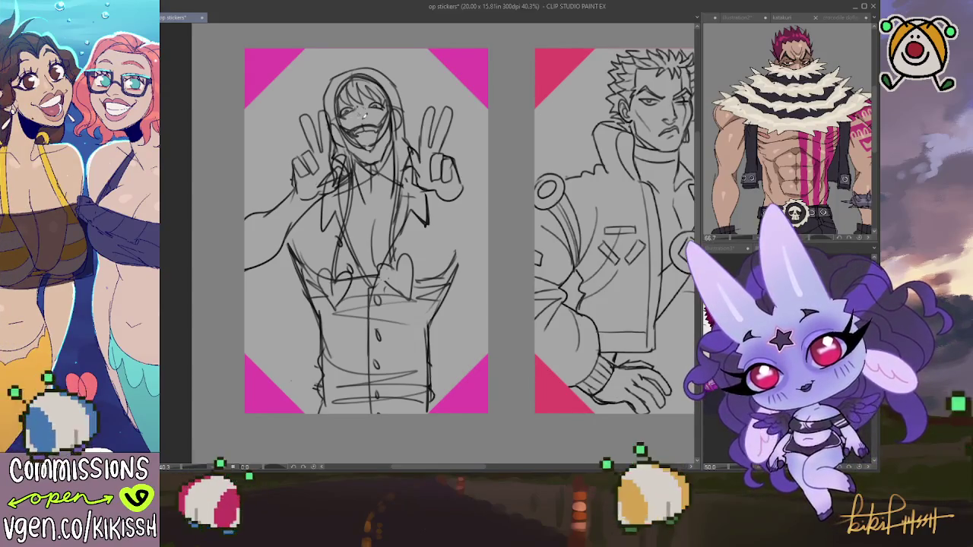
- Sketch and darken a wide, open-mouthed toothy grin and chin on the hooded figure's face
drag(351, 118, 383, 152)
mouse_move(377, 128)
mouse_down()
mouse_move(386, 148)
mouse_move(388, 131)
mouse_move(370, 154)
mouse_move(359, 148)
mouse_up()
drag(356, 145, 374, 155)
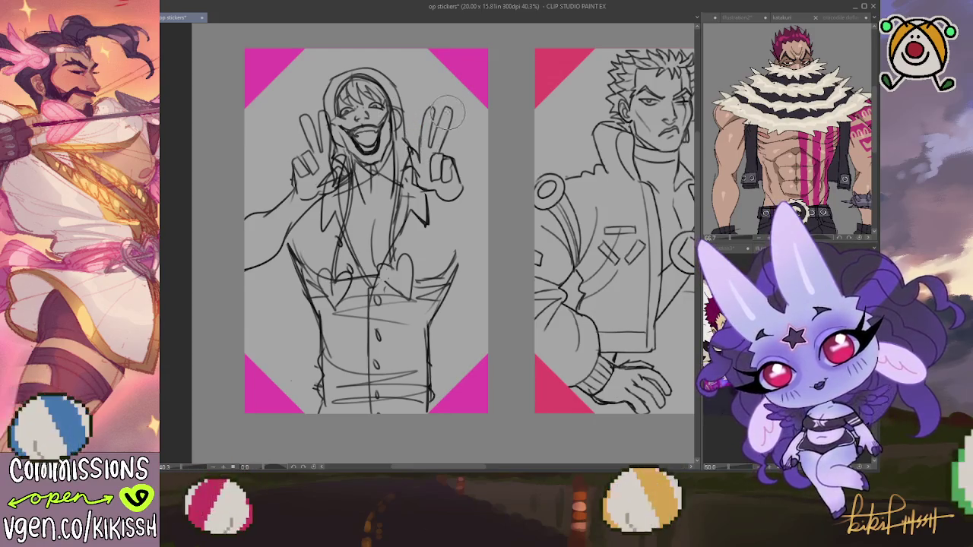
- Erase the right and left peace-sign hands, then add a curved stroke at the right shoulder
mouse_move(447, 106)
mouse_down()
mouse_move(428, 178)
mouse_move(446, 98)
mouse_up()
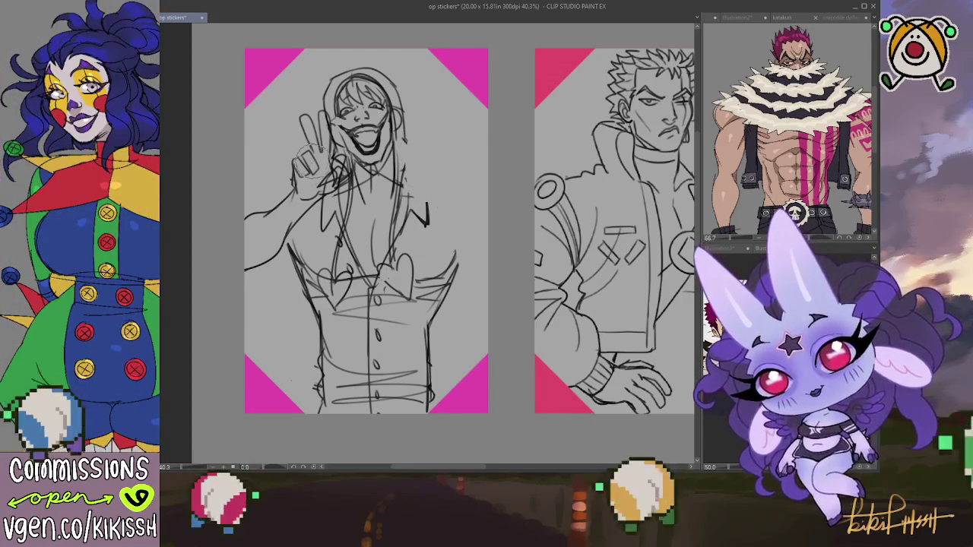
mouse_move(327, 189)
mouse_down()
mouse_move(308, 122)
mouse_move(317, 131)
mouse_move(314, 188)
mouse_move(243, 263)
mouse_move(271, 194)
mouse_up()
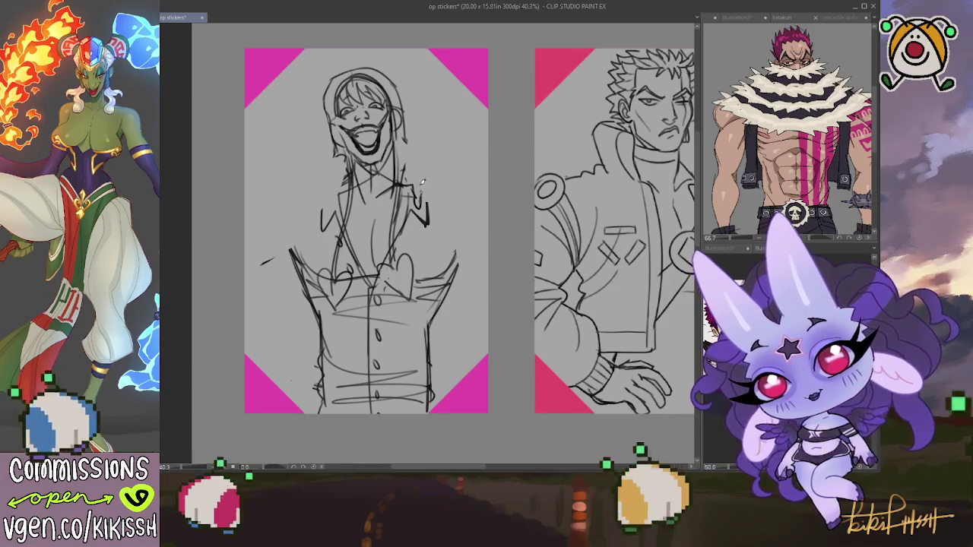
drag(403, 170, 431, 190)
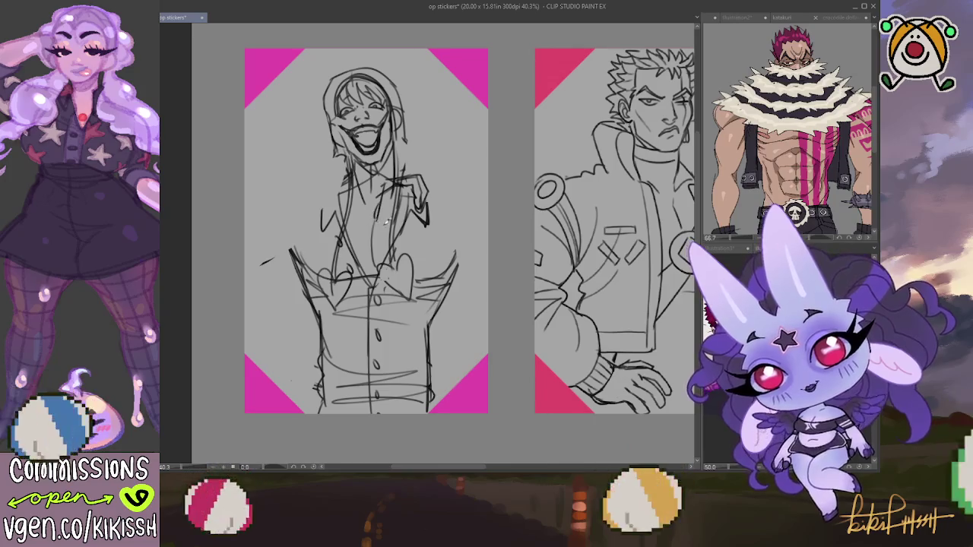
- Sketch a hand with fingers over the figure's chest, undoing the latest stray strokes
mouse_move(377, 203)
mouse_down()
mouse_move(394, 222)
mouse_move(412, 220)
mouse_up()
mouse_move(407, 220)
mouse_down()
mouse_move(418, 236)
mouse_move(406, 223)
mouse_up()
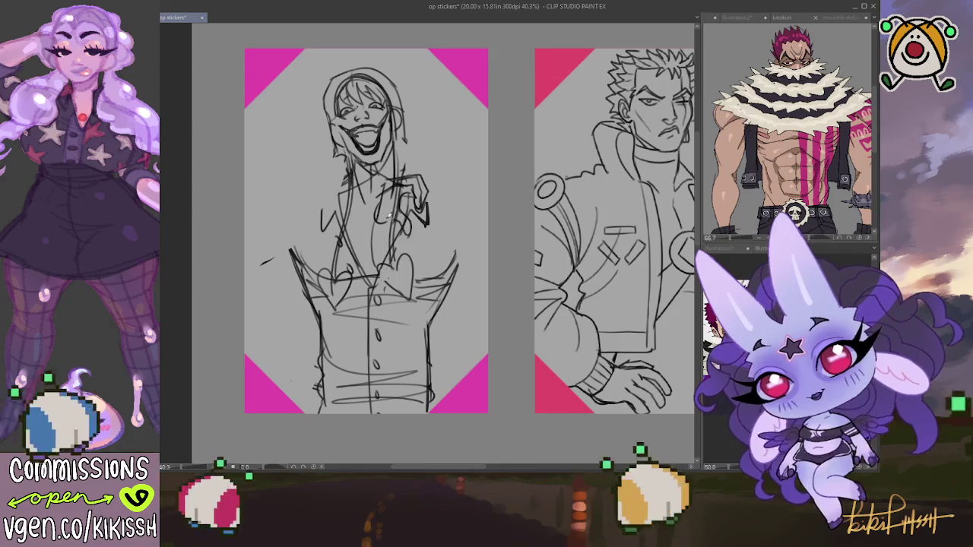
drag(387, 182, 374, 218)
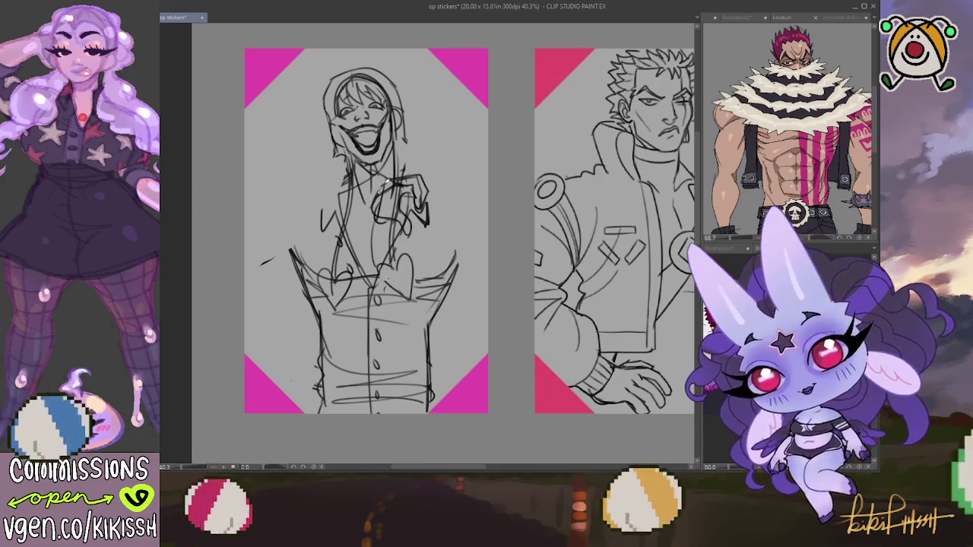
drag(388, 180, 371, 205)
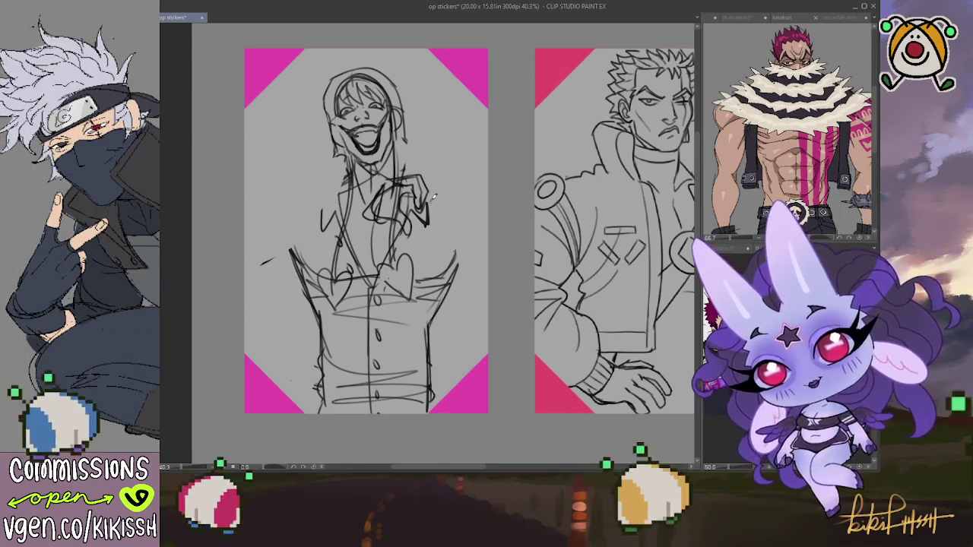
drag(423, 206, 440, 199)
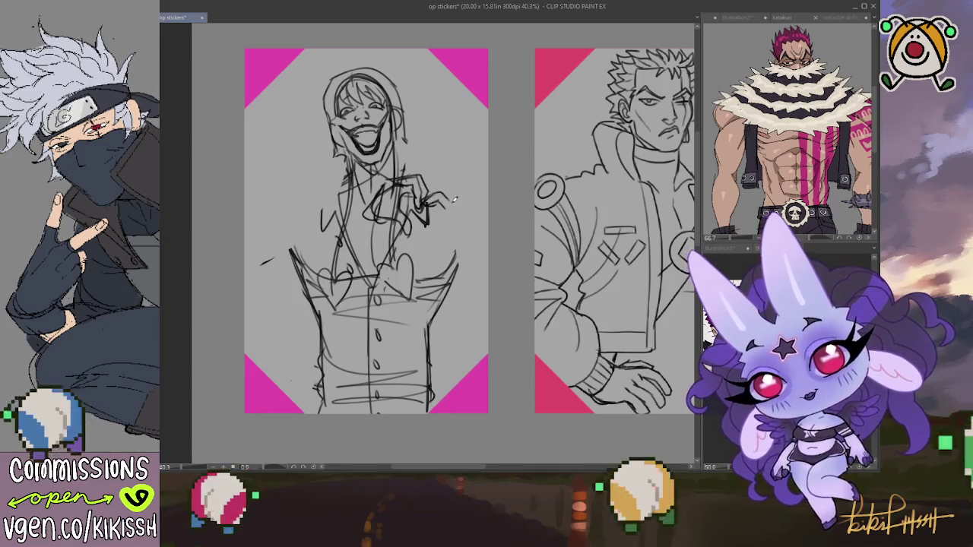
drag(454, 200, 443, 218)
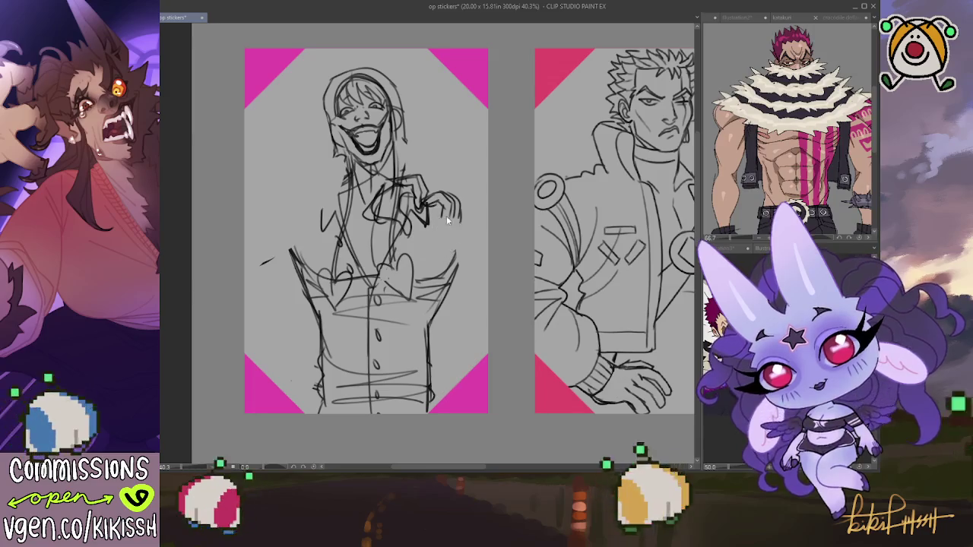
key(ctrl+z)
key(ctrl+z)
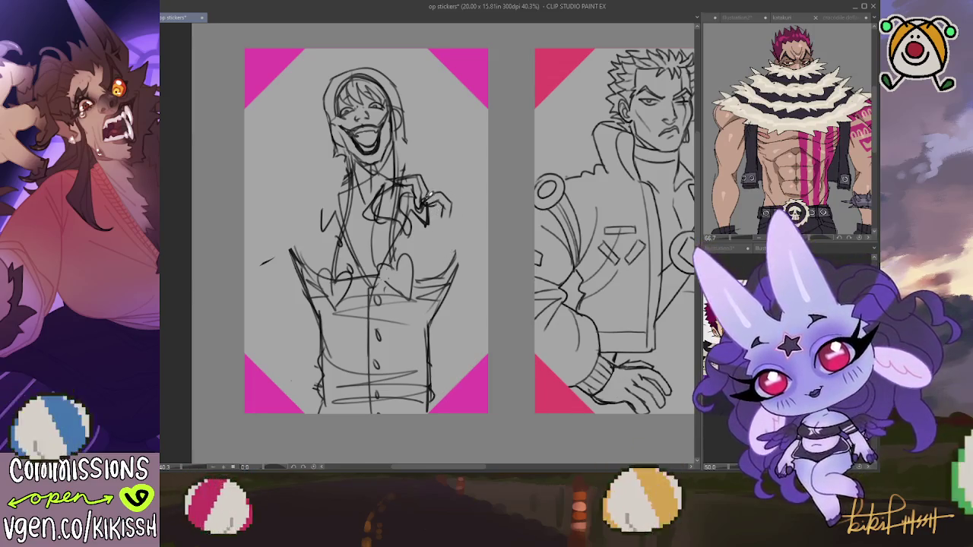
- Refine and darken the hand's right edge and finger lines, erasing stray lines beside it
drag(447, 196, 454, 190)
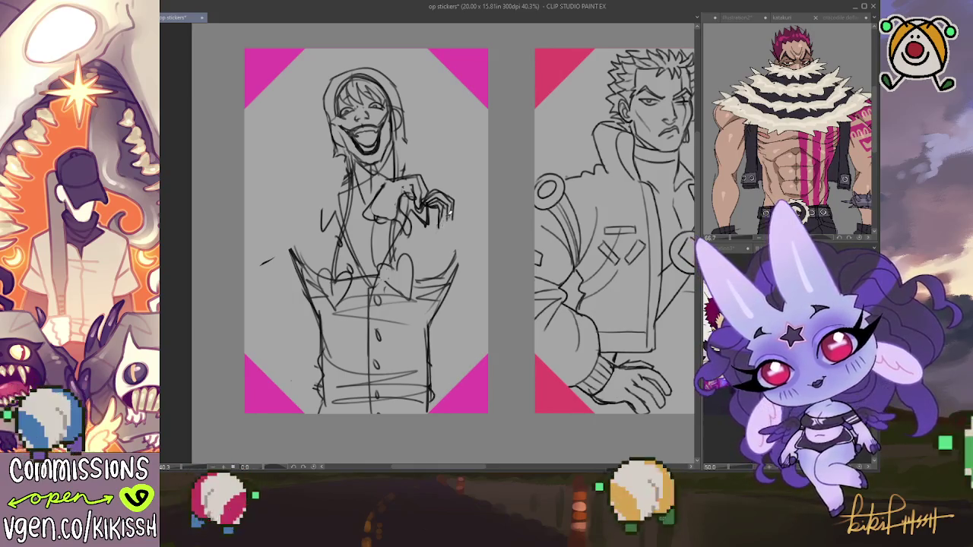
mouse_move(439, 225)
mouse_down()
mouse_move(415, 228)
mouse_move(411, 240)
mouse_move(450, 221)
mouse_up()
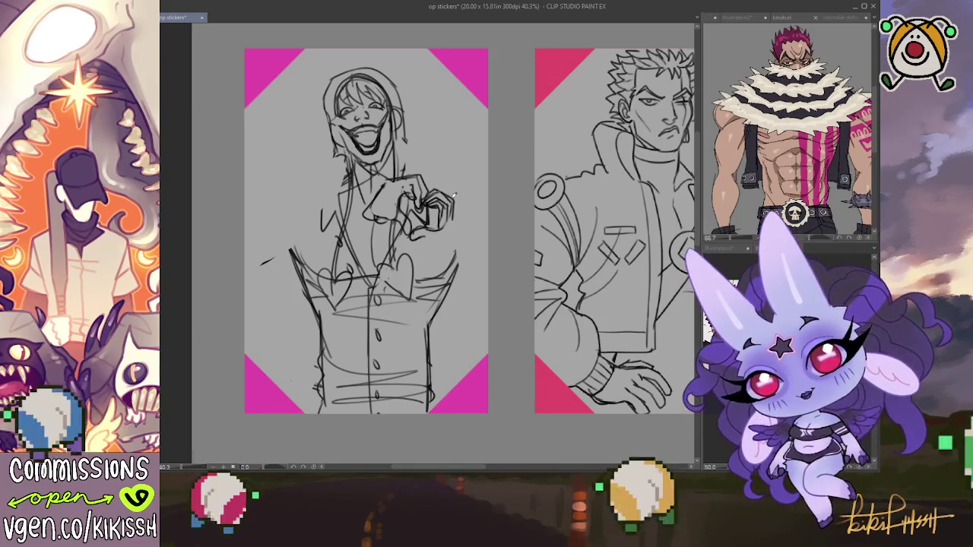
drag(455, 204, 452, 257)
mouse_move(457, 213)
mouse_down()
mouse_move(461, 247)
mouse_move(459, 227)
mouse_move(444, 220)
mouse_move(451, 250)
mouse_up()
drag(425, 210, 460, 242)
drag(430, 204, 432, 225)
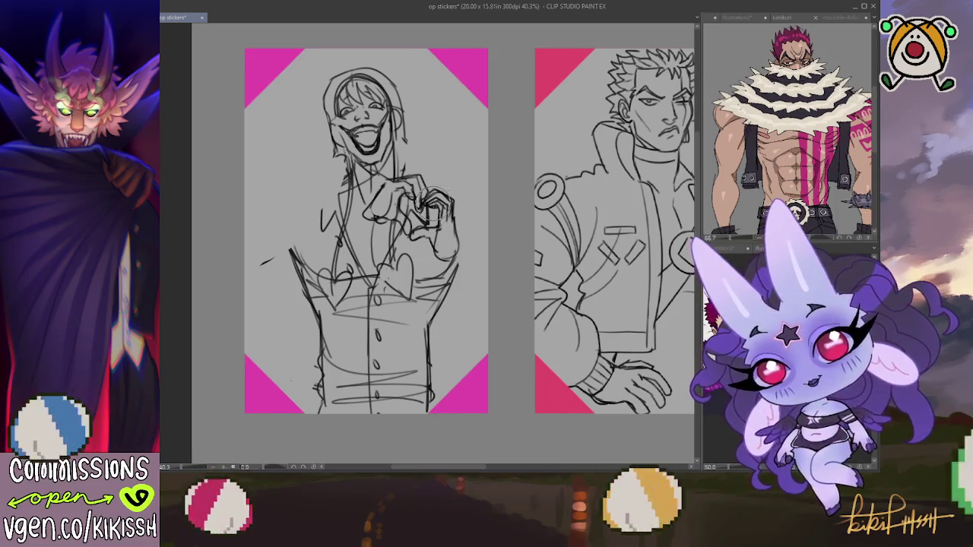
mouse_move(445, 201)
mouse_down()
mouse_move(437, 228)
mouse_move(448, 232)
mouse_move(432, 216)
mouse_up()
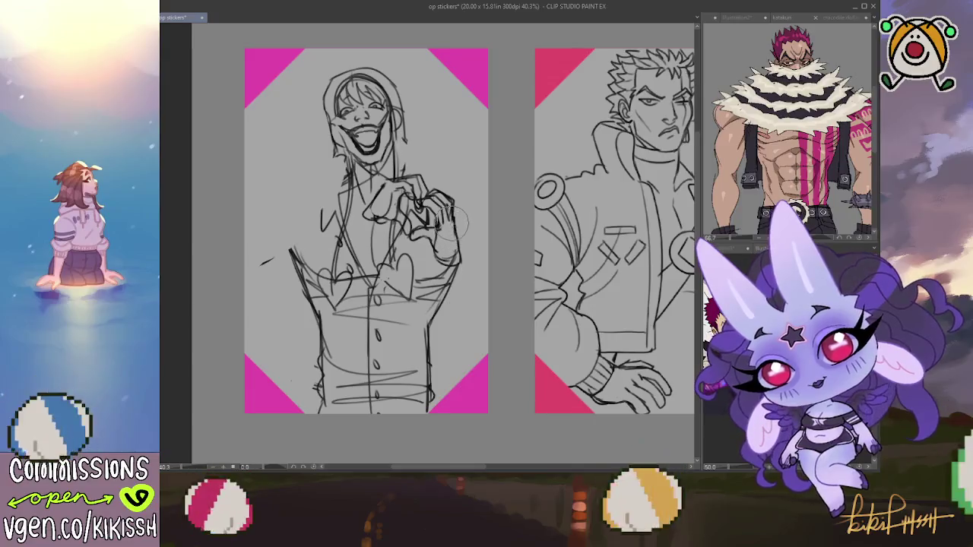
drag(449, 228, 460, 254)
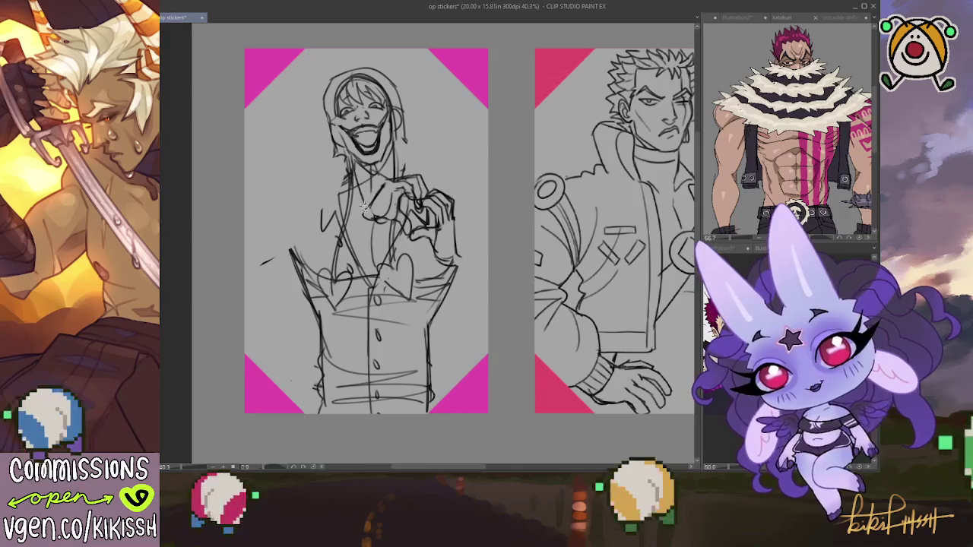
mouse_move(390, 218)
mouse_down()
mouse_move(465, 258)
mouse_move(436, 183)
mouse_up()
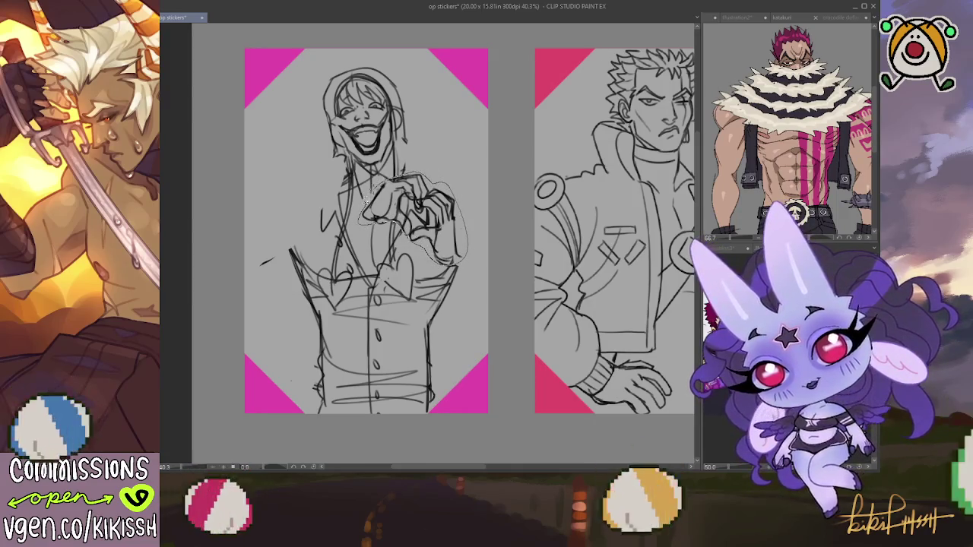
- Lasso the heart-hand sketch, move it left and slightly up, then deselect
drag(371, 196, 373, 198)
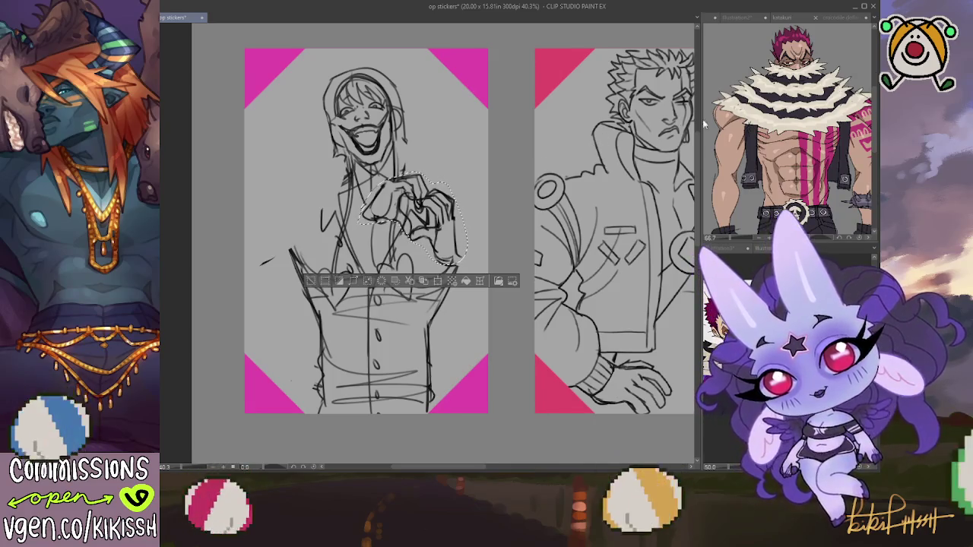
mouse_move(411, 217)
mouse_down()
mouse_move(310, 212)
mouse_move(352, 218)
mouse_move(322, 216)
mouse_up()
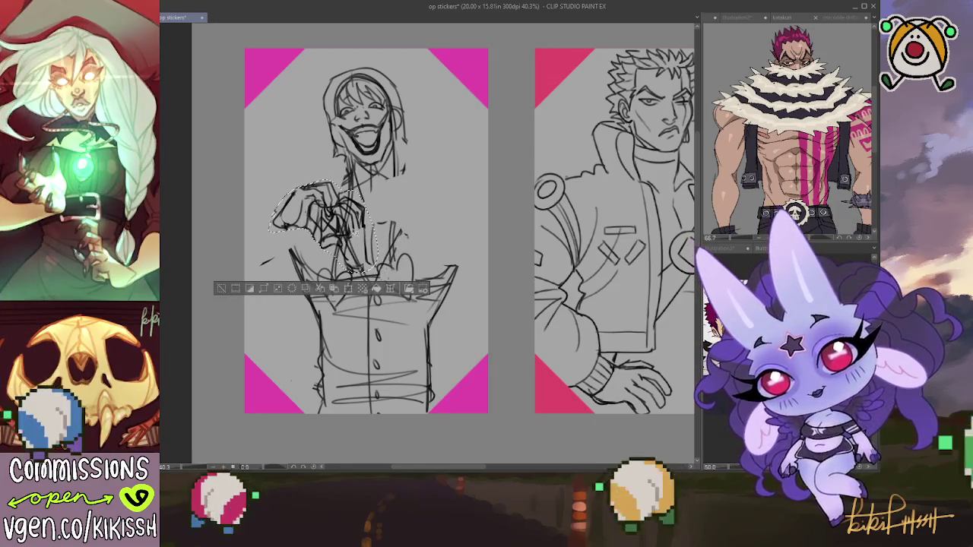
key(ctrl+d)
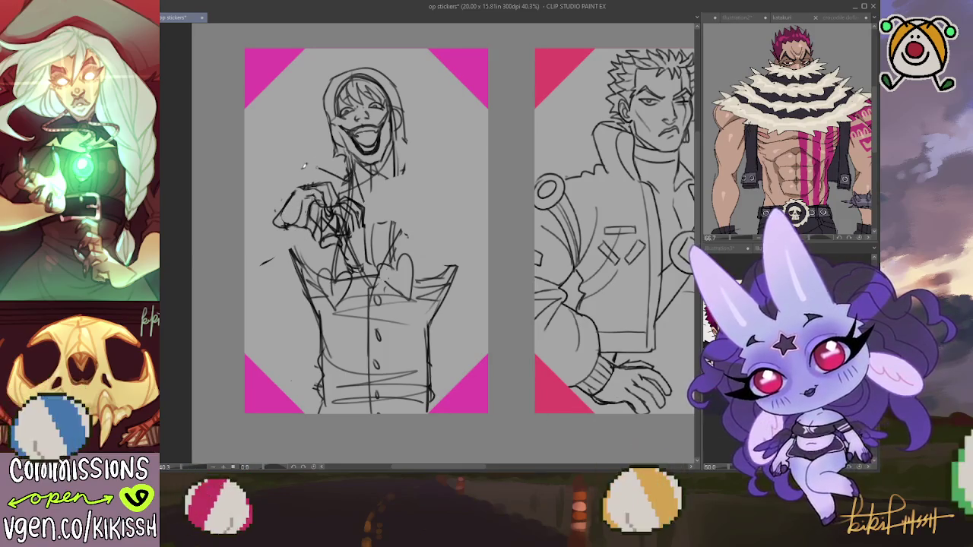
- Draw the hand's top curve and the arm leading to it, undoing the last lower-arm stroke
drag(318, 164, 245, 196)
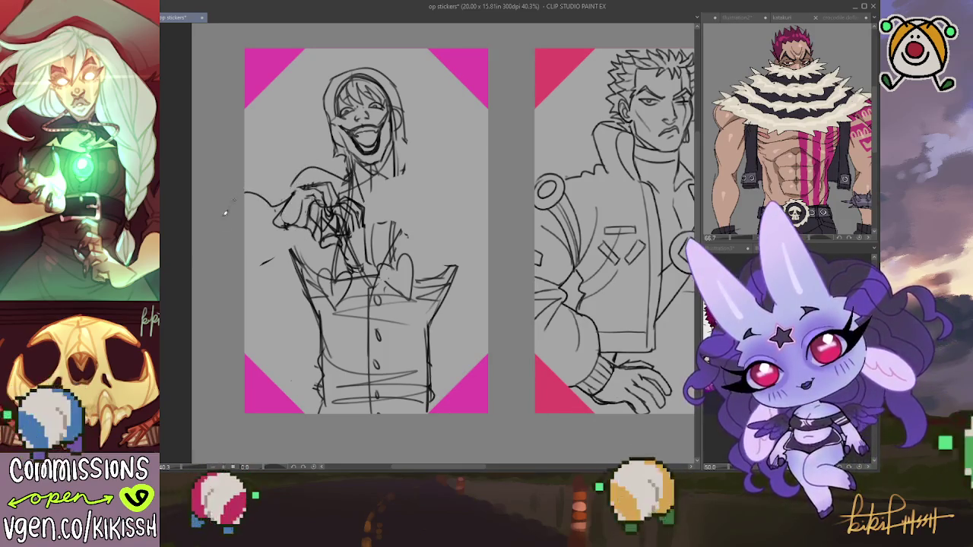
drag(298, 226, 245, 242)
drag(245, 195, 331, 165)
key(ctrl+z)
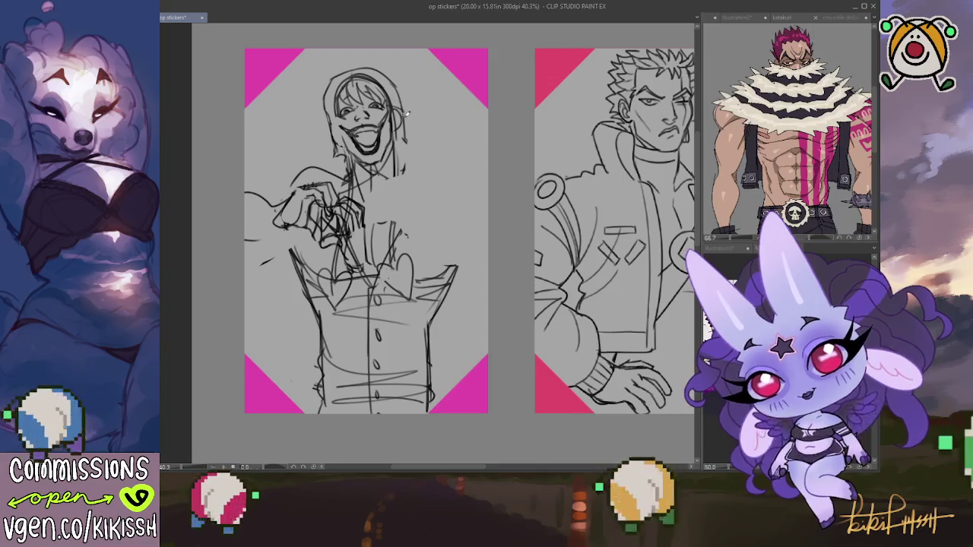
- Erase the heart scribbles and old chest and hand lines from the figure's chest
drag(400, 167, 403, 258)
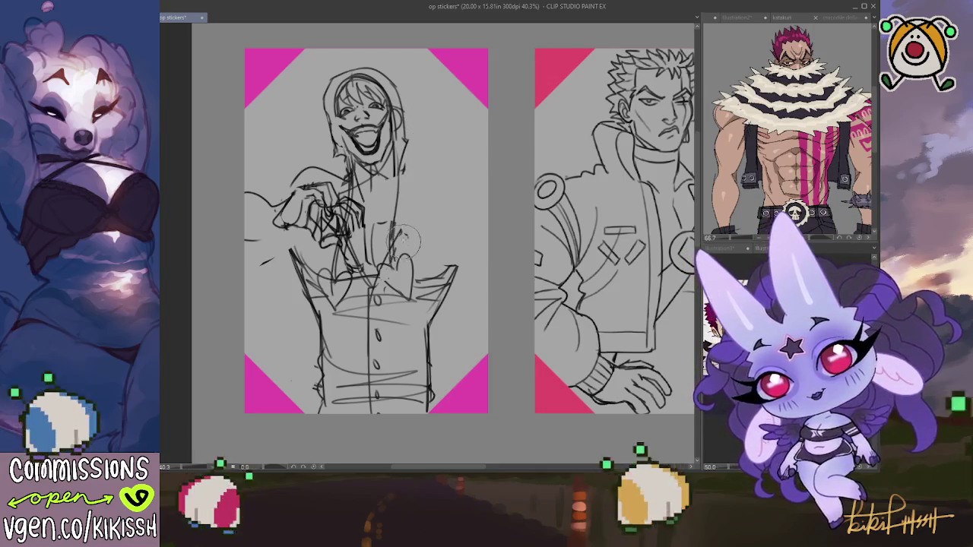
drag(403, 217, 399, 308)
drag(391, 243, 384, 301)
mouse_move(327, 311)
mouse_down()
mouse_move(335, 258)
mouse_move(357, 216)
mouse_move(346, 201)
mouse_move(373, 243)
mouse_up()
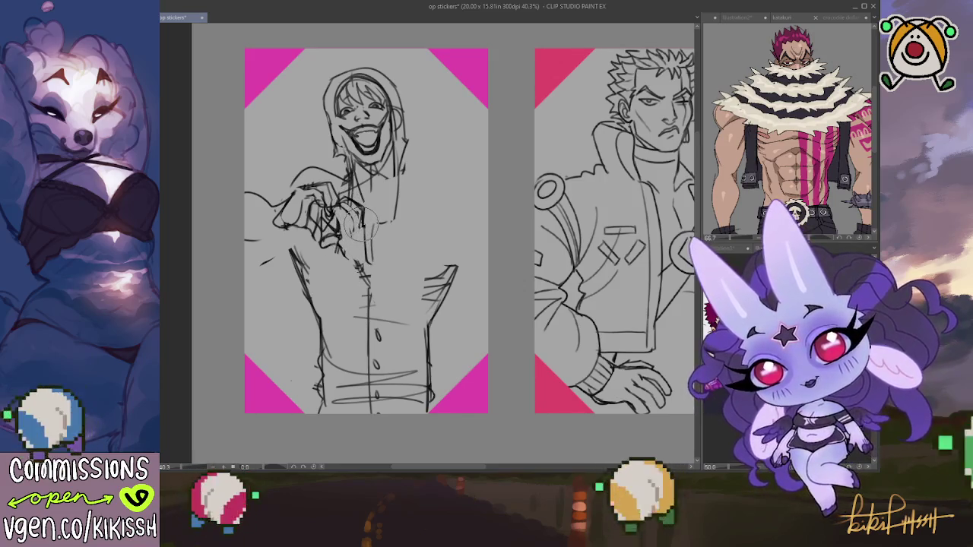
- Redraw and darken the hand and chest lines over the cleared area
mouse_move(346, 209)
mouse_down()
mouse_move(361, 259)
mouse_move(354, 209)
mouse_up()
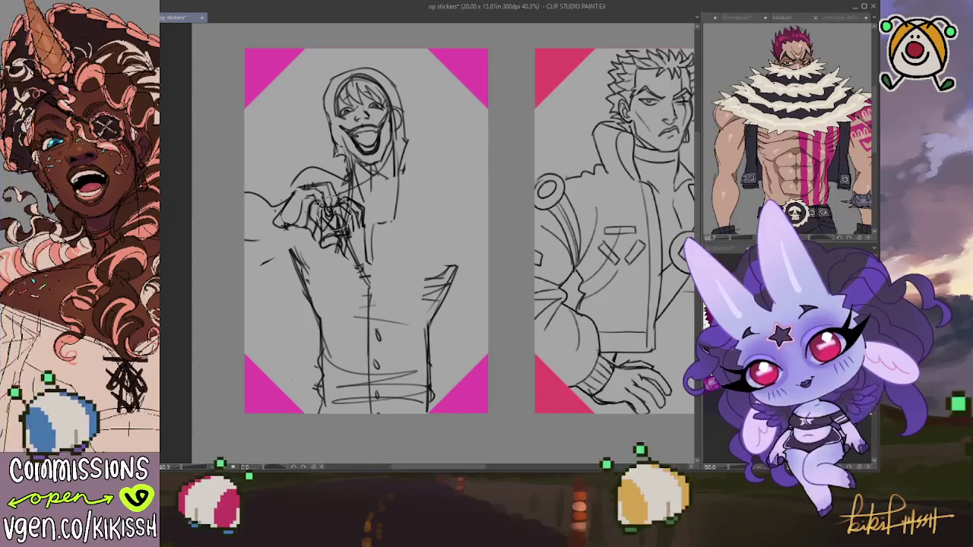
mouse_move(339, 200)
mouse_down()
mouse_move(329, 202)
mouse_move(355, 229)
mouse_move(358, 273)
mouse_up()
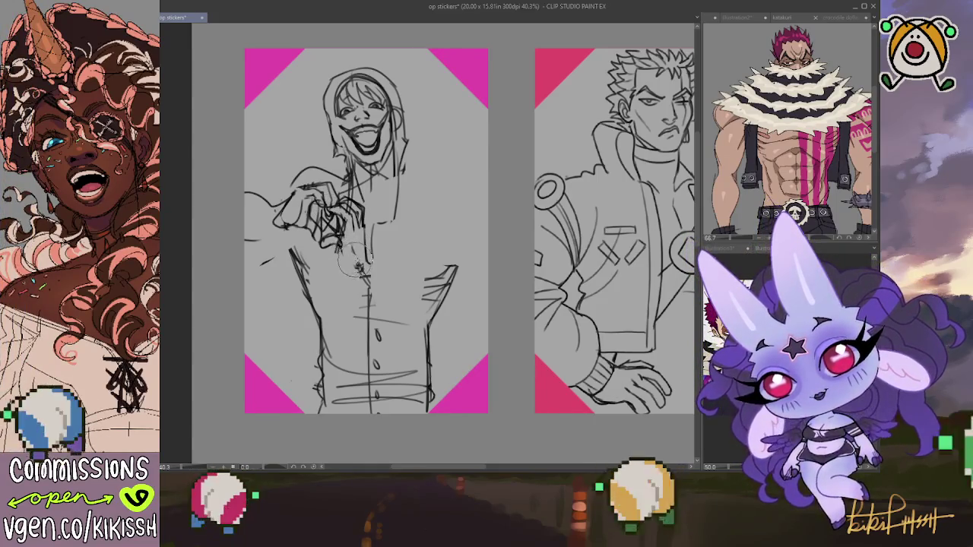
mouse_move(339, 236)
mouse_down()
mouse_move(368, 266)
mouse_move(341, 221)
mouse_move(361, 175)
mouse_move(366, 197)
mouse_move(333, 163)
mouse_move(343, 159)
mouse_up()
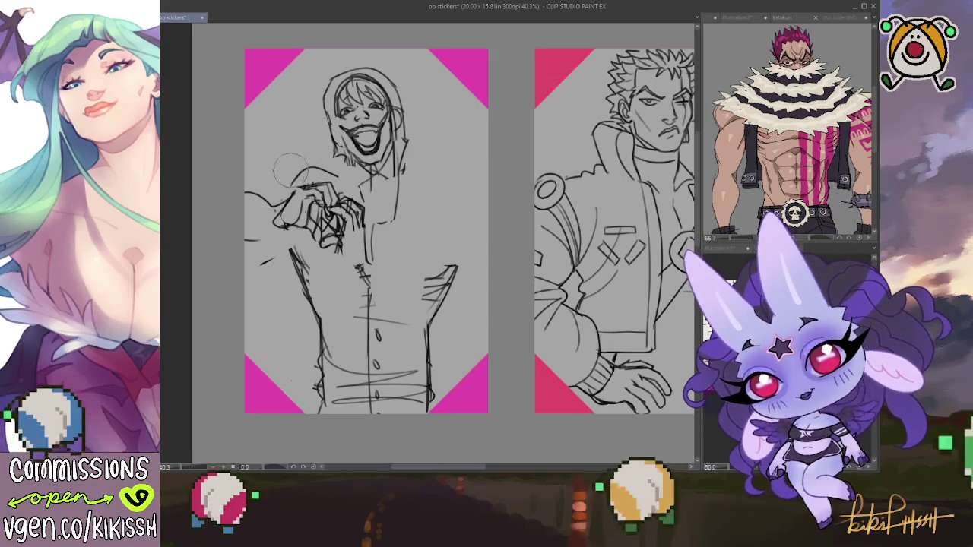
- Draw the left arm's lower and upper edges reaching toward the hands, undoing short stray strokes
drag(277, 196, 219, 212)
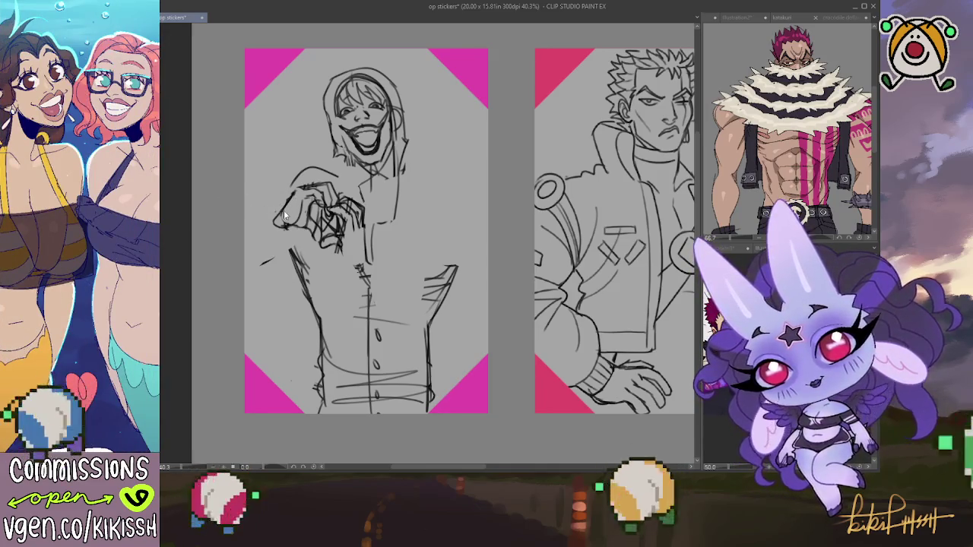
drag(245, 197, 288, 202)
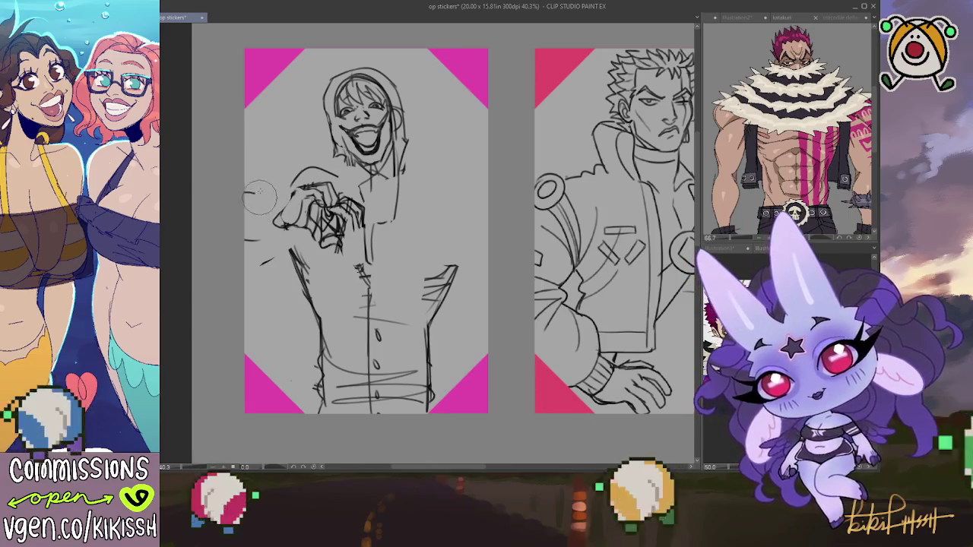
key(ctrl+z)
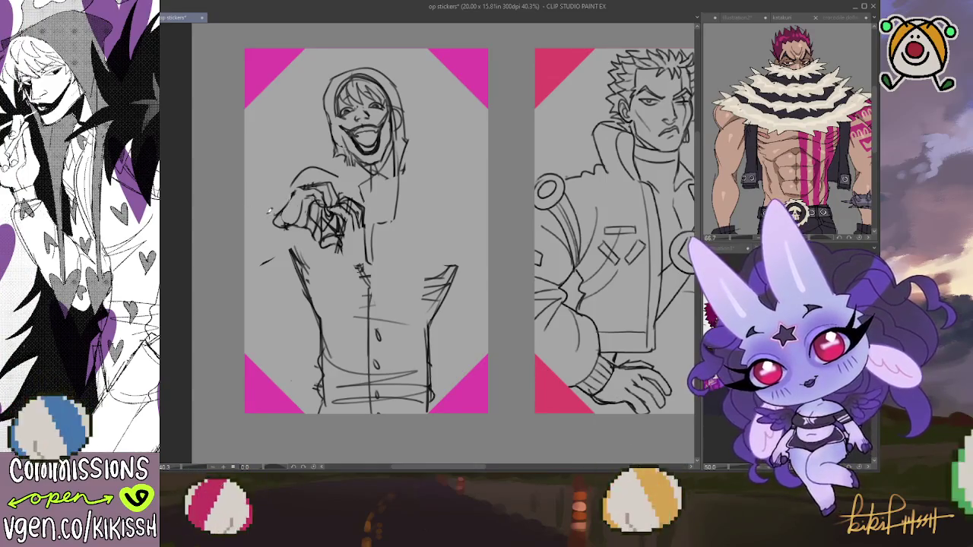
mouse_move(273, 218)
mouse_down()
mouse_move(245, 206)
mouse_move(297, 225)
mouse_up()
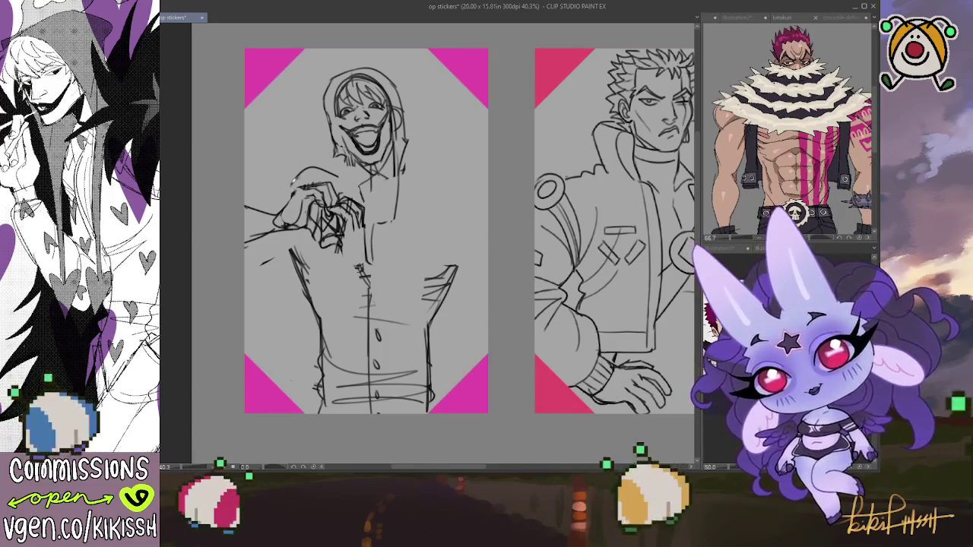
drag(281, 181, 245, 189)
key(ctrl+z)
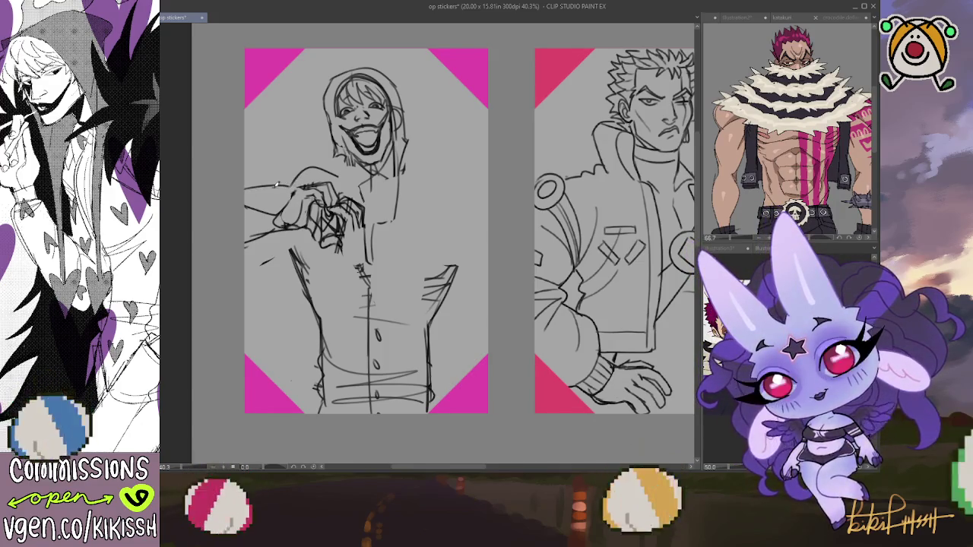
- Extend the arm's upper line into a curved left shoulder contour, lightening it with the eraser
mouse_move(319, 169)
mouse_down()
mouse_move(271, 184)
mouse_move(360, 176)
mouse_move(368, 194)
mouse_move(440, 188)
mouse_up()
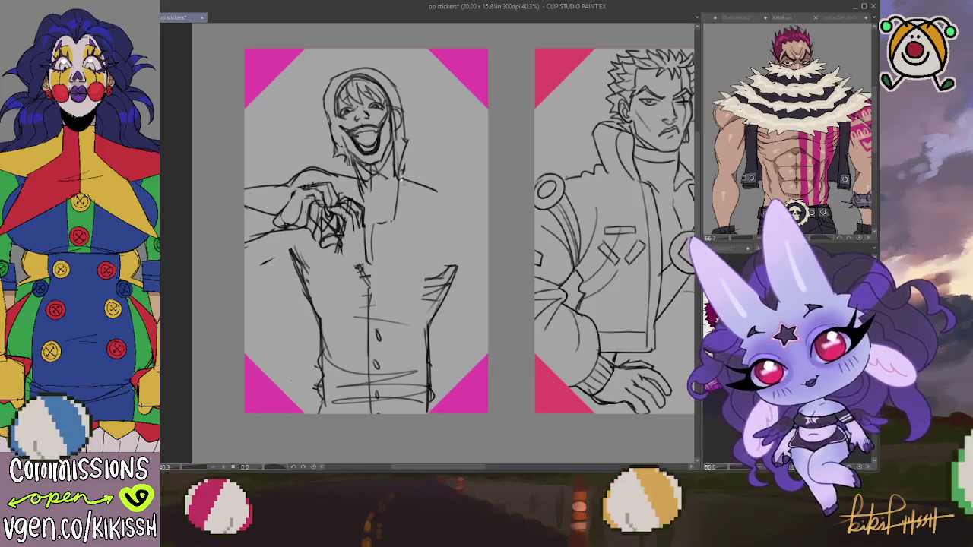
mouse_move(357, 176)
mouse_down()
mouse_move(293, 165)
mouse_move(313, 174)
mouse_move(289, 176)
mouse_up()
key(e)
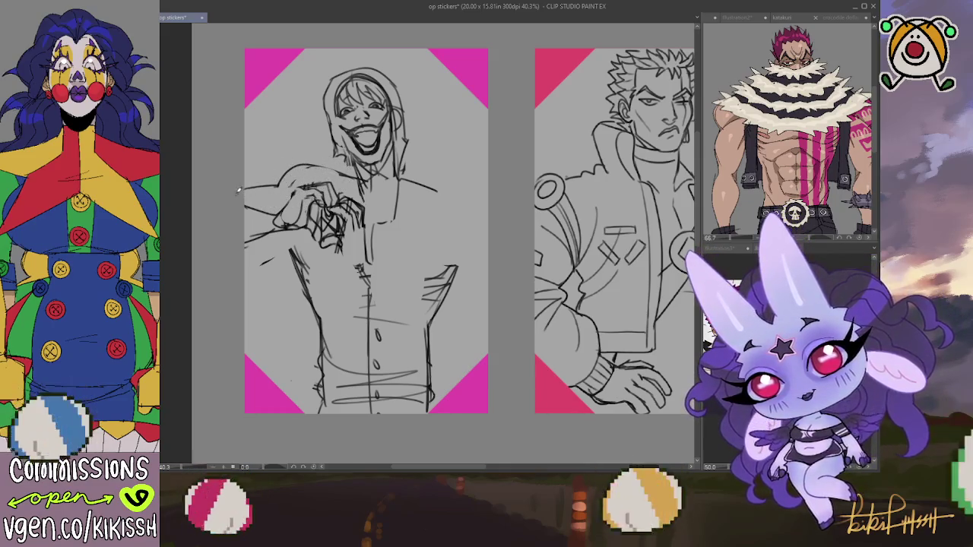
drag(245, 199, 286, 179)
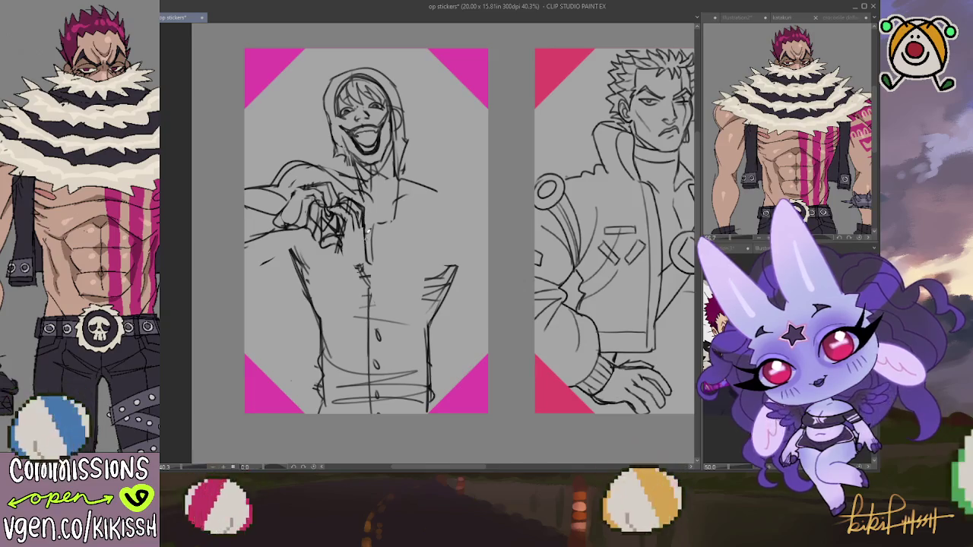
- Draw the right shoulder curve sweeping down the torso, redrawing it twice, plus a left-shoulder curve
mouse_move(354, 270)
mouse_down()
mouse_move(346, 255)
mouse_move(375, 268)
mouse_move(368, 238)
mouse_move(415, 259)
mouse_move(471, 246)
mouse_move(433, 296)
mouse_up()
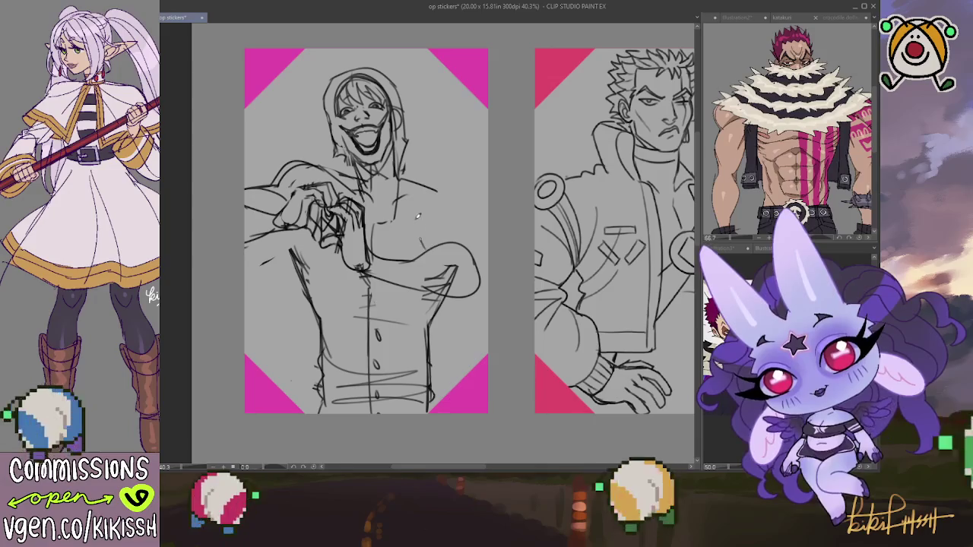
mouse_move(422, 241)
mouse_down()
mouse_move(444, 182)
mouse_move(465, 249)
mouse_up()
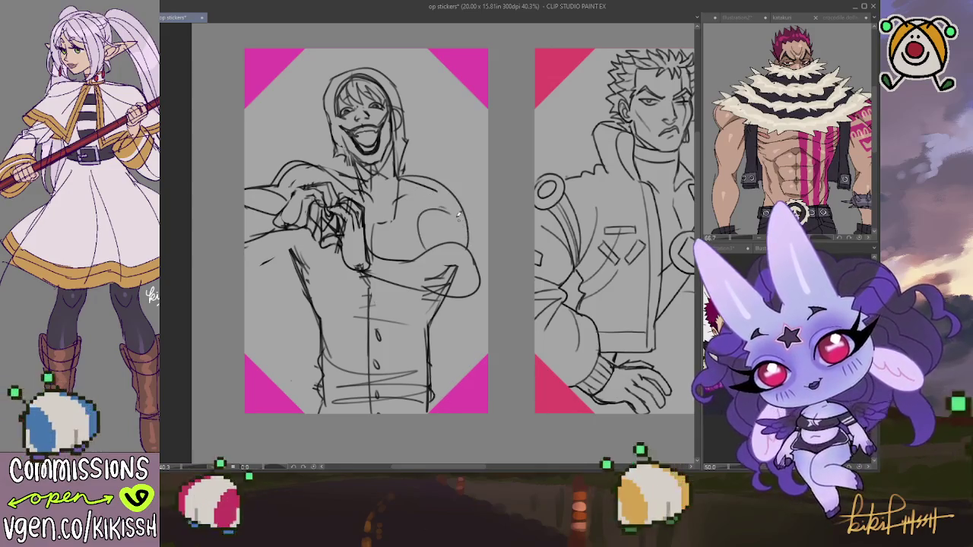
key(ctrl+z)
mouse_move(403, 176)
mouse_down()
mouse_move(465, 247)
mouse_move(422, 222)
mouse_move(455, 181)
mouse_move(473, 255)
mouse_up()
key(ctrl+z)
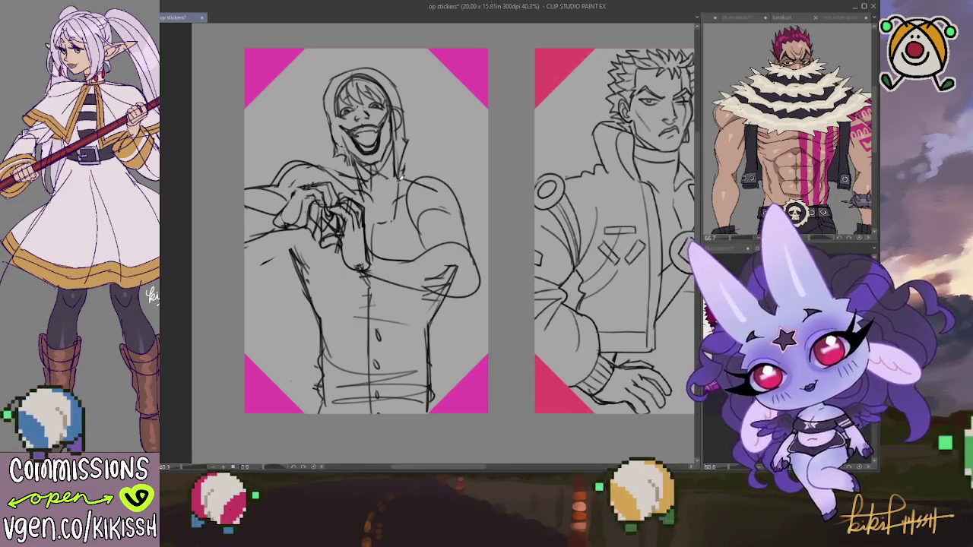
drag(397, 181, 453, 180)
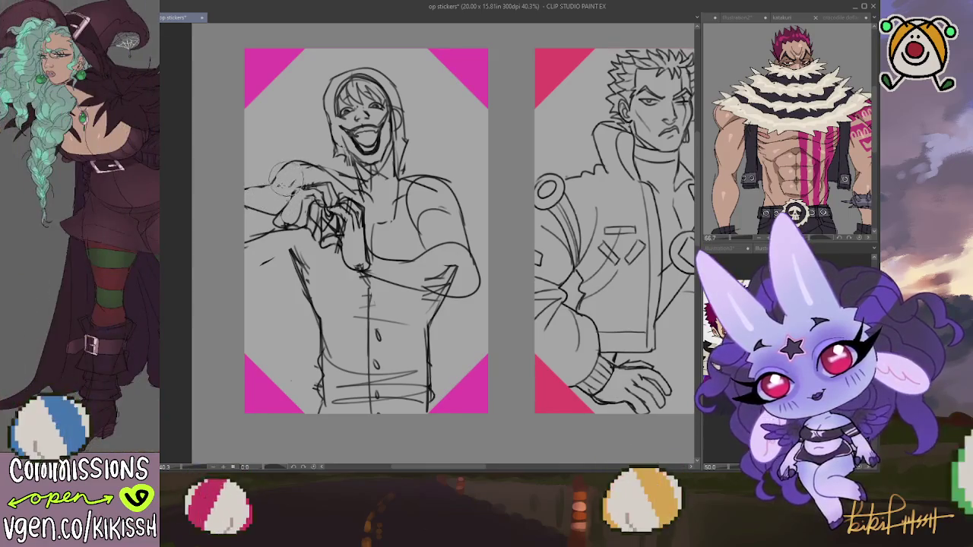
drag(303, 162, 270, 185)
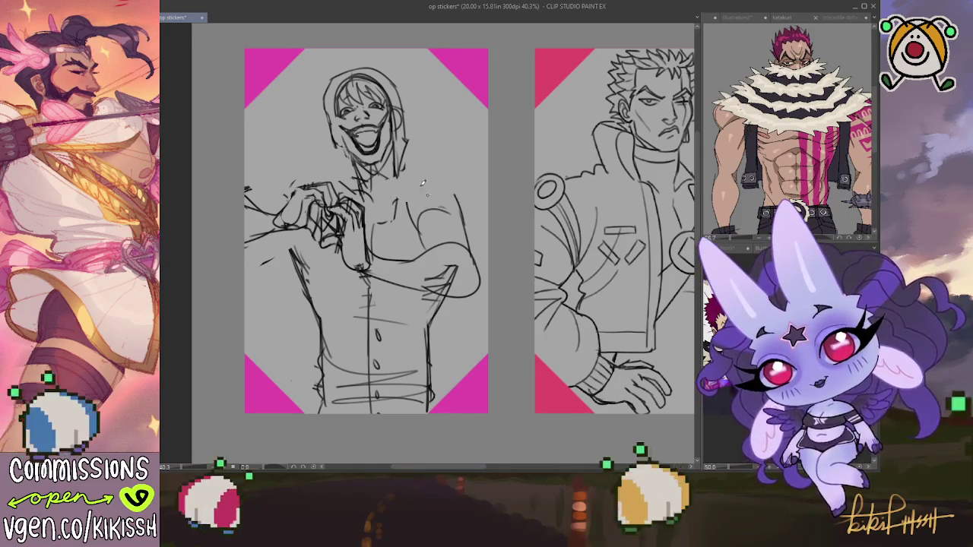
mouse_move(415, 213)
mouse_down()
mouse_move(471, 237)
mouse_move(480, 258)
mouse_up()
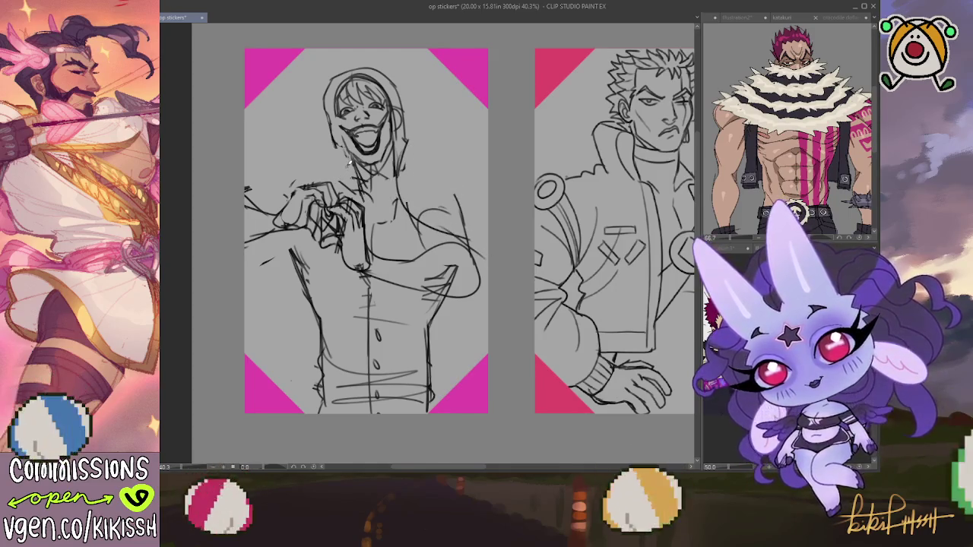
- Sketch spiky fur strokes rising above the left and right sides of the hood
drag(351, 45, 242, 118)
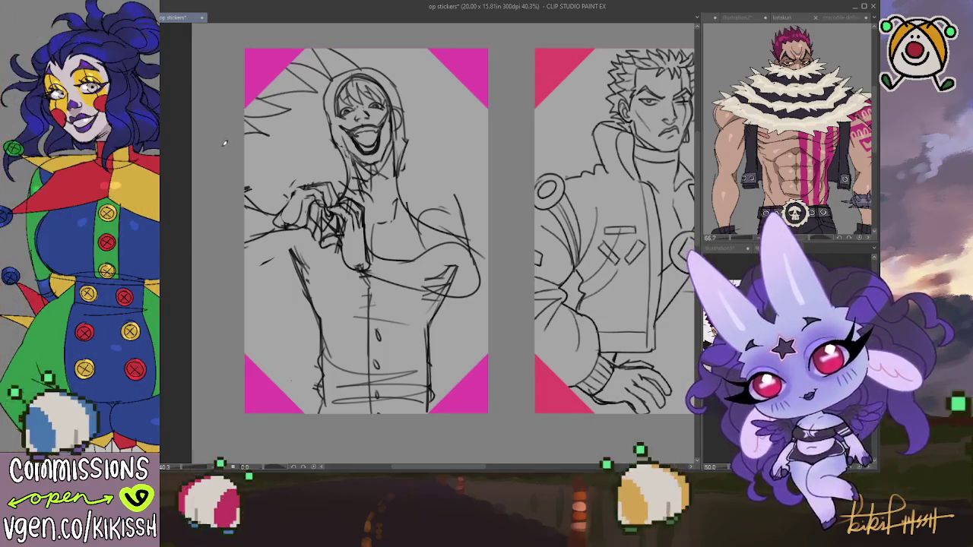
drag(359, 49, 392, 84)
mouse_move(389, 48)
mouse_down()
mouse_move(403, 94)
mouse_move(441, 64)
mouse_move(449, 120)
mouse_up()
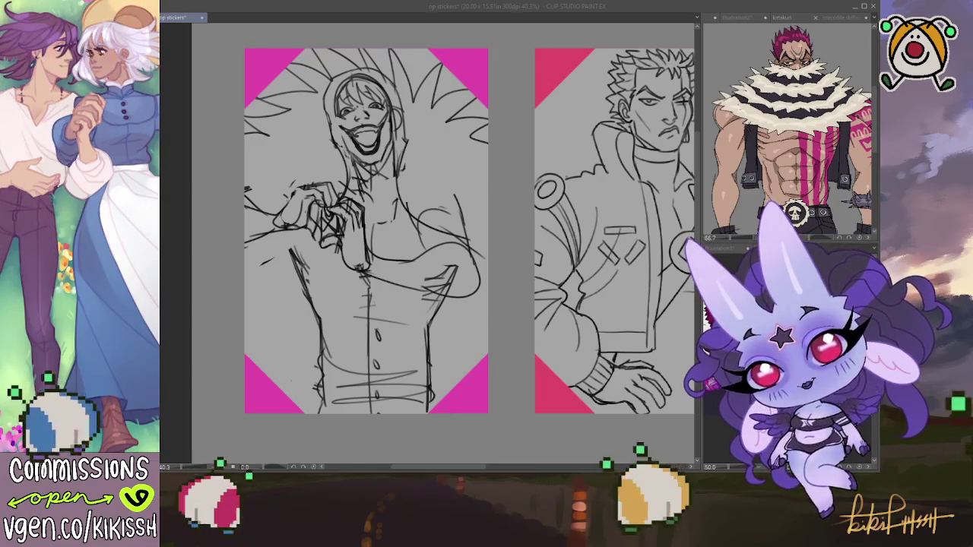
- Sketch lines around the hooded figure's neck and upper chest
key(alt+Tab)
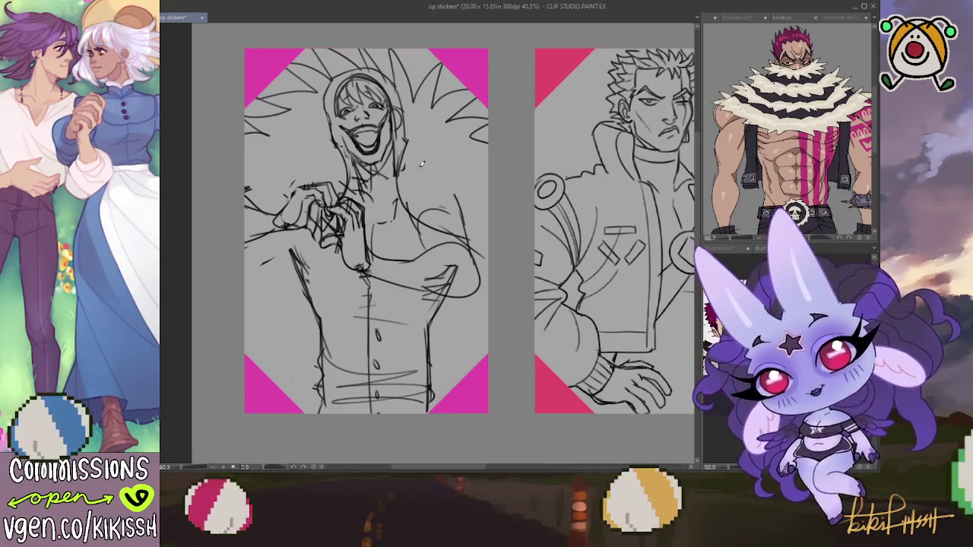
mouse_move(402, 156)
mouse_down()
mouse_move(380, 199)
mouse_move(394, 236)
mouse_up()
mouse_move(408, 206)
mouse_down()
mouse_move(395, 242)
mouse_move(435, 250)
mouse_move(466, 228)
mouse_up()
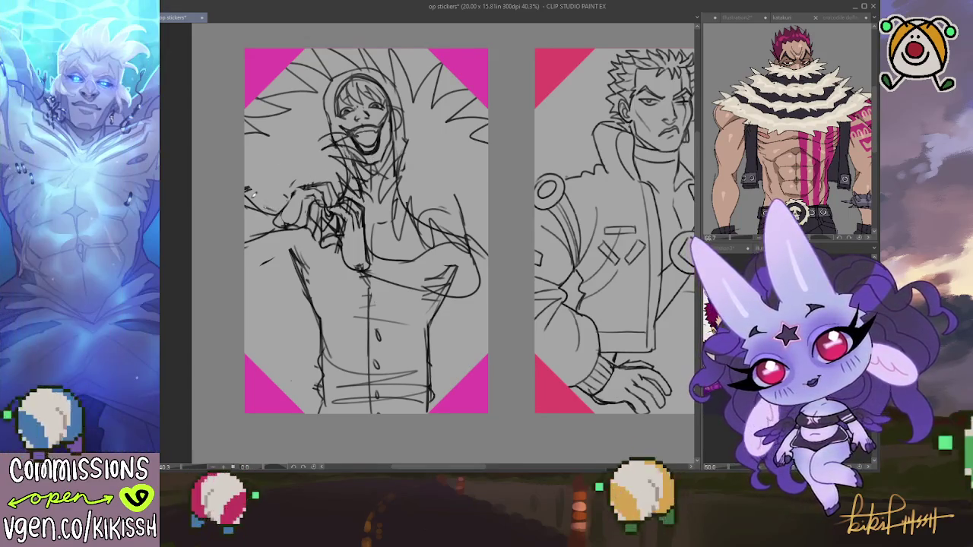
- Add zigzag feather spikes on both sides of the head, erasing a few on the left
mouse_move(242, 152)
mouse_down()
mouse_move(270, 177)
mouse_move(277, 139)
mouse_up()
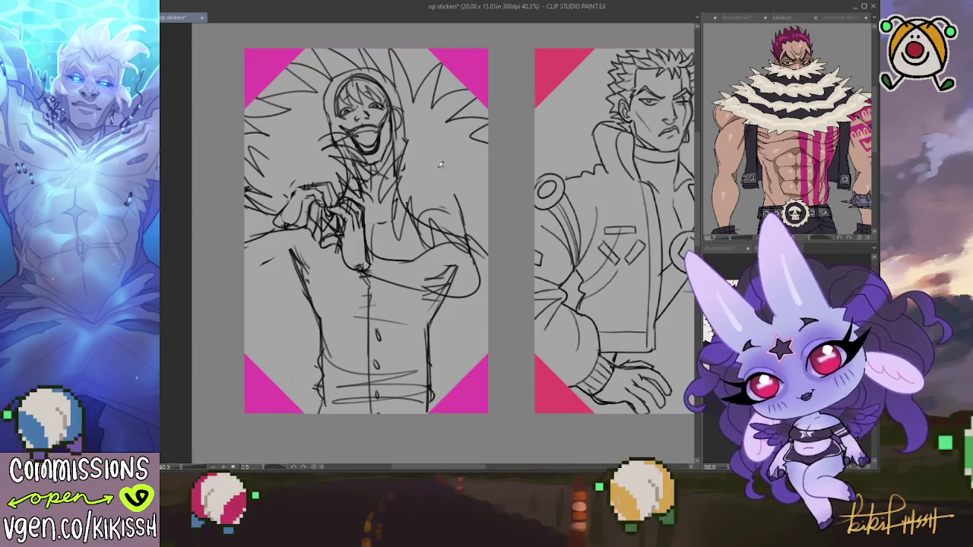
drag(444, 161, 476, 142)
mouse_move(466, 178)
mouse_down()
mouse_move(488, 164)
mouse_move(486, 177)
mouse_up()
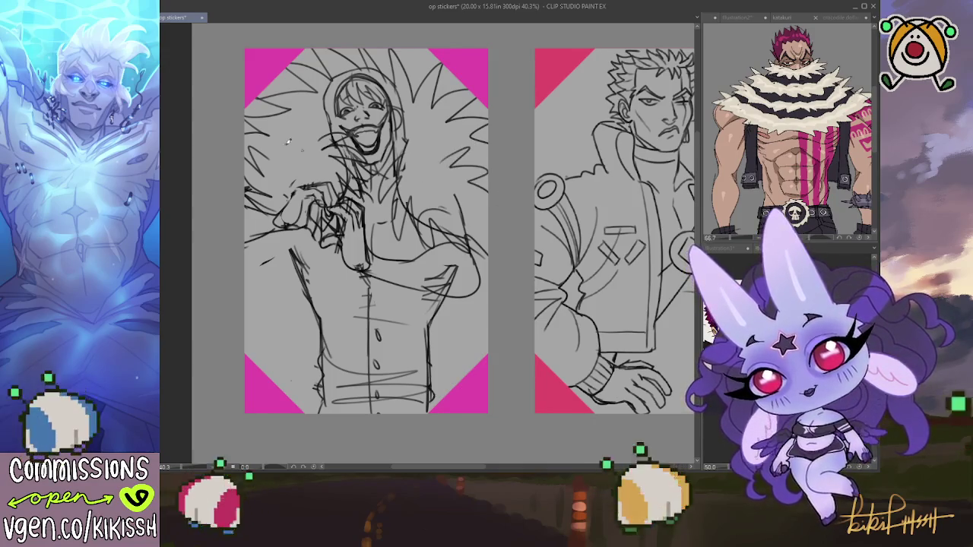
mouse_move(271, 156)
mouse_down()
mouse_move(265, 134)
mouse_move(310, 117)
mouse_up()
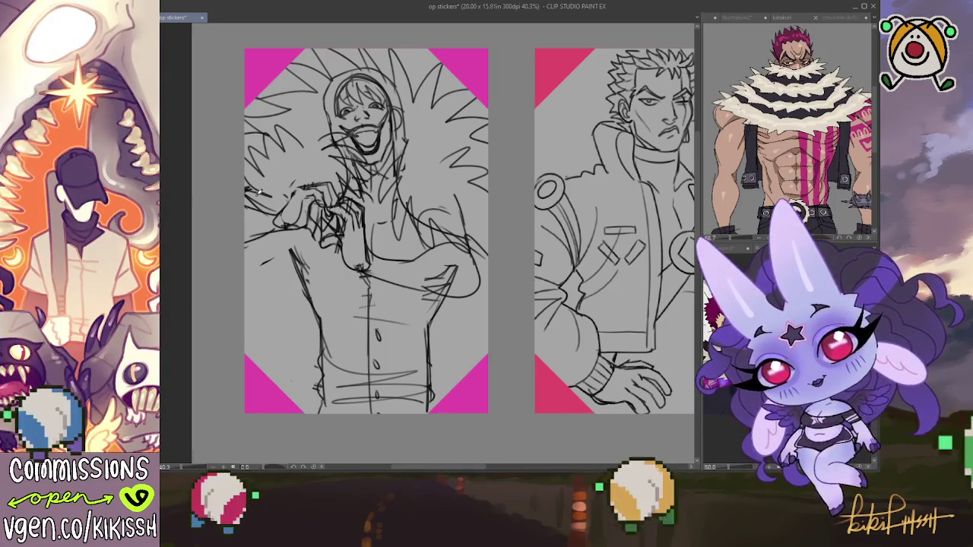
mouse_move(256, 205)
mouse_down()
mouse_move(251, 183)
mouse_move(275, 152)
mouse_move(259, 137)
mouse_move(304, 130)
mouse_move(287, 131)
mouse_up()
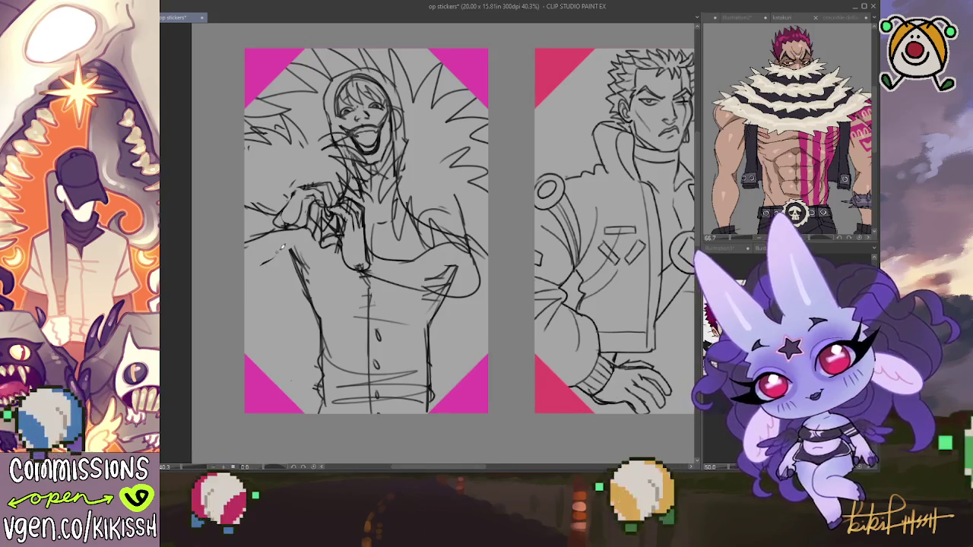
- Rough in chest and shoulder lines and touch up the edge of the hand
mouse_move(358, 286)
mouse_down()
mouse_move(386, 272)
mouse_move(388, 249)
mouse_move(447, 238)
mouse_up()
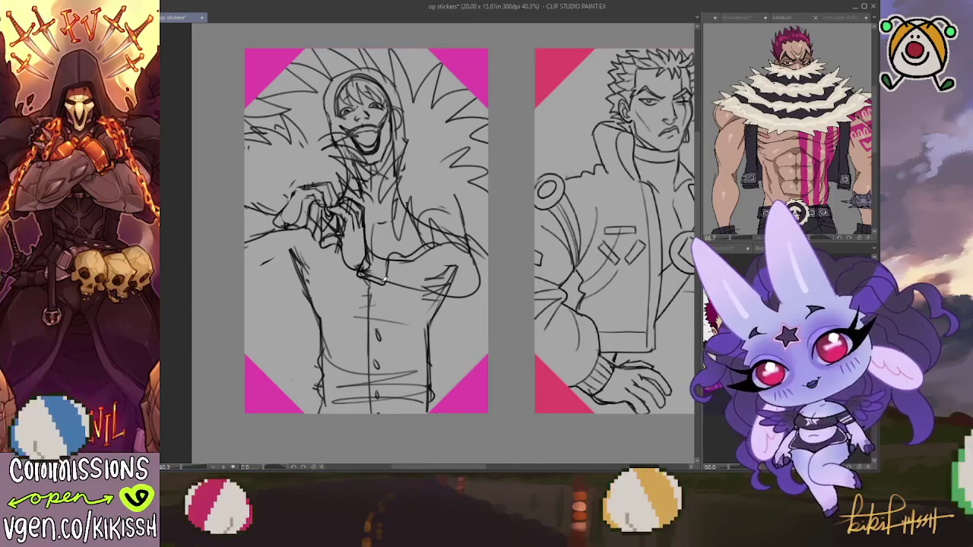
drag(379, 289, 483, 292)
drag(470, 254, 447, 238)
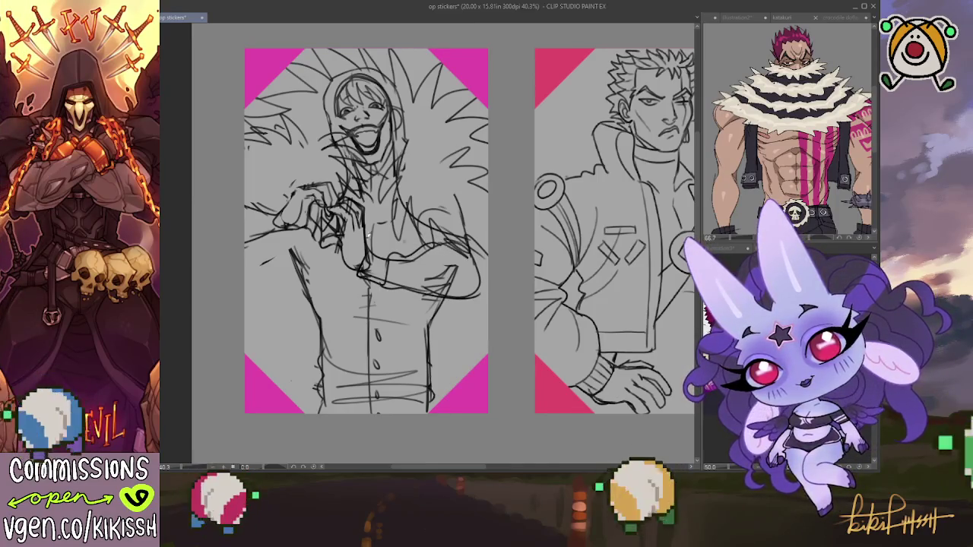
drag(292, 199, 264, 213)
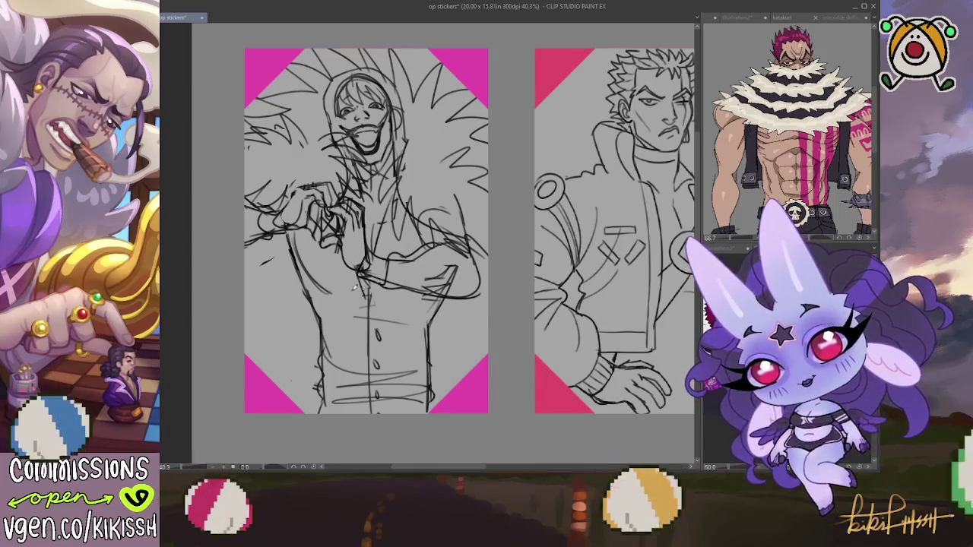
- Draw darker outlines down both sides of the body and the wavy shirt-front line, undoing a chest stroke
mouse_move(322, 290)
mouse_down()
mouse_move(380, 276)
mouse_move(413, 301)
mouse_up()
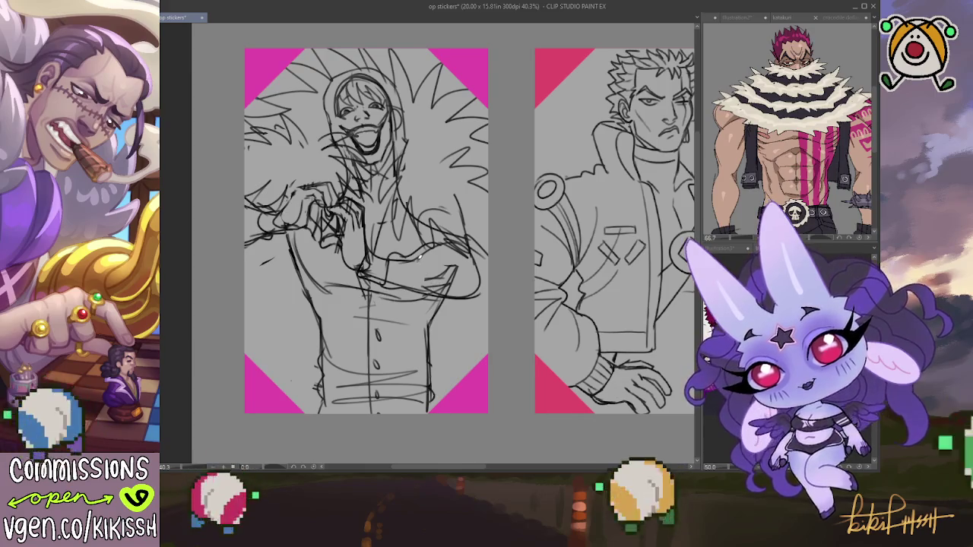
key(ctrl+z)
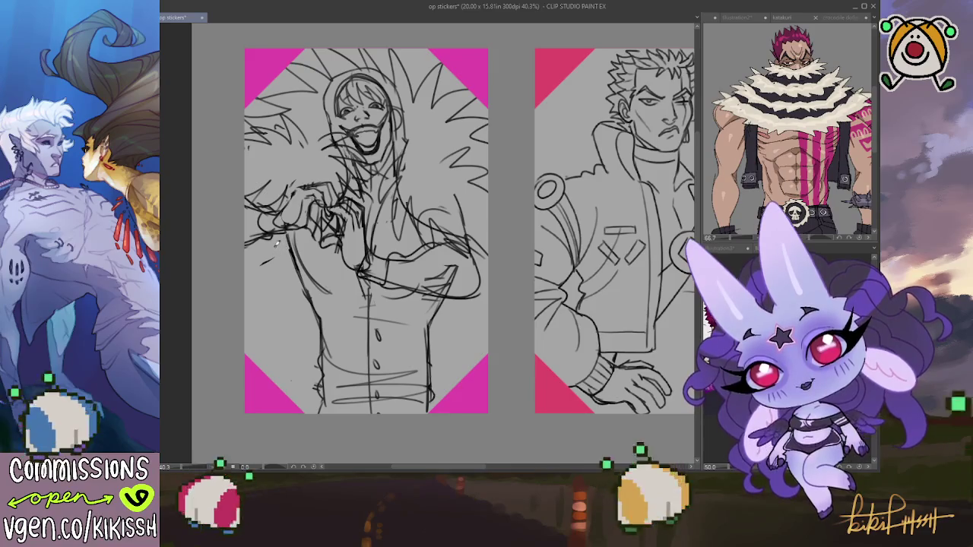
mouse_move(271, 261)
mouse_down()
mouse_move(250, 358)
mouse_move(275, 257)
mouse_up()
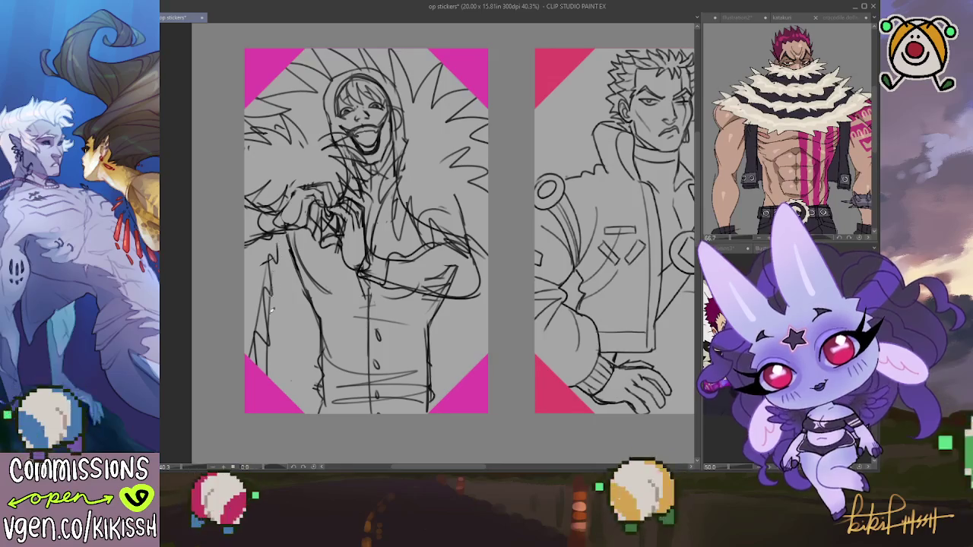
mouse_move(486, 277)
mouse_down()
mouse_move(476, 332)
mouse_move(485, 369)
mouse_up()
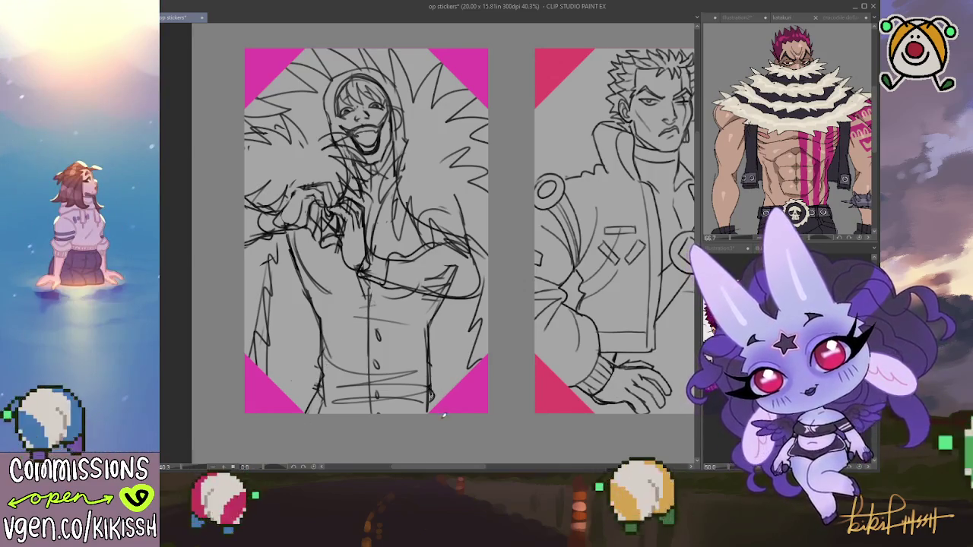
drag(371, 415, 374, 269)
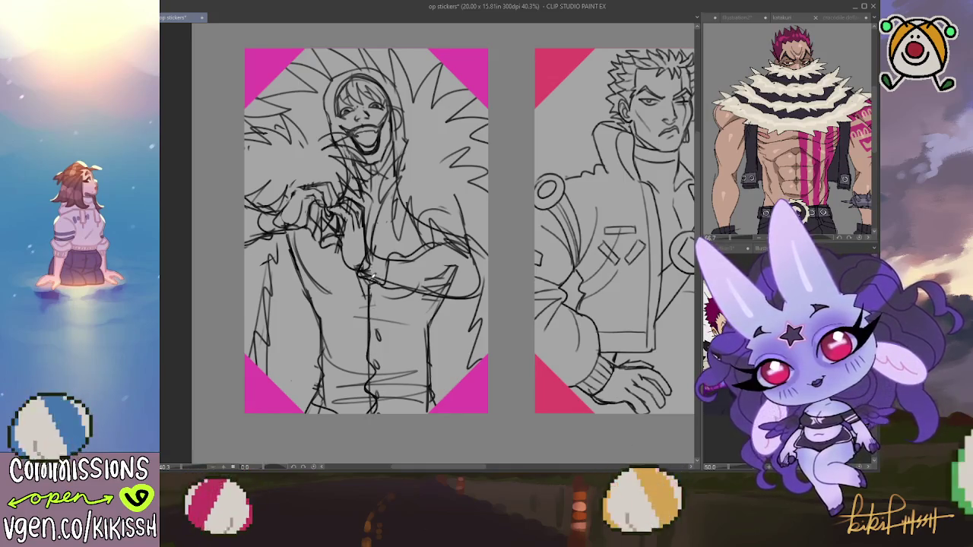
- Darken the left face edge and refine the lines of the heart-shaped hands
drag(342, 106, 344, 145)
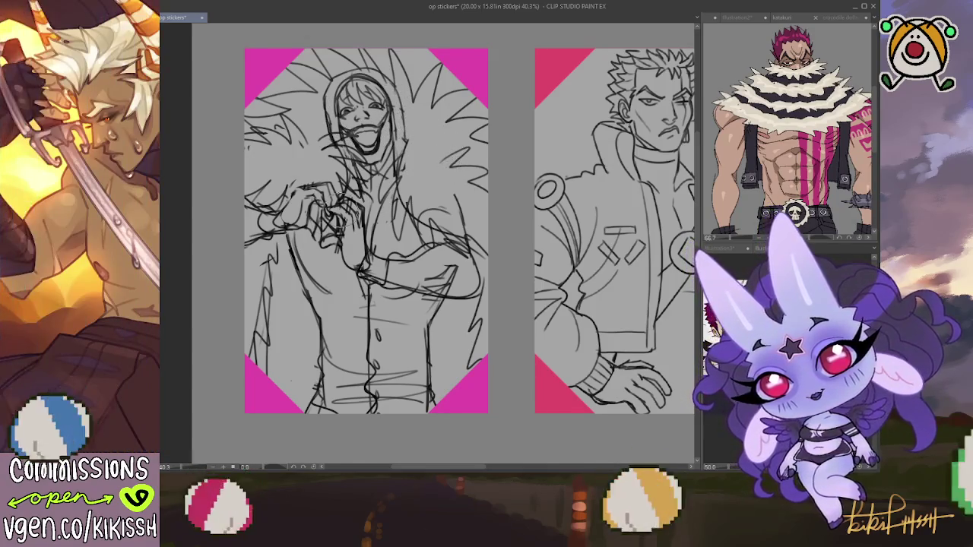
drag(321, 204, 334, 237)
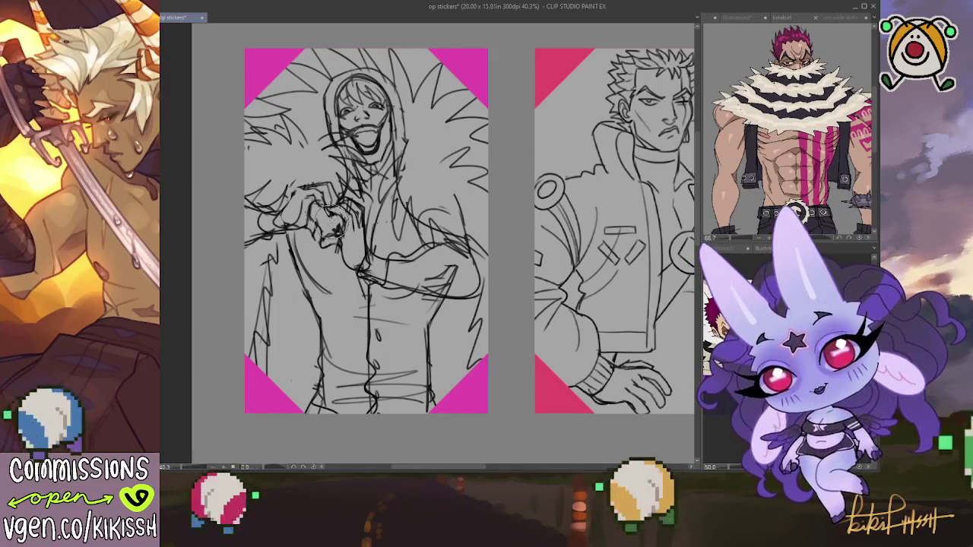
drag(325, 204, 349, 245)
drag(358, 205, 327, 236)
mouse_move(319, 201)
mouse_down()
mouse_move(346, 232)
mouse_move(349, 204)
mouse_up()
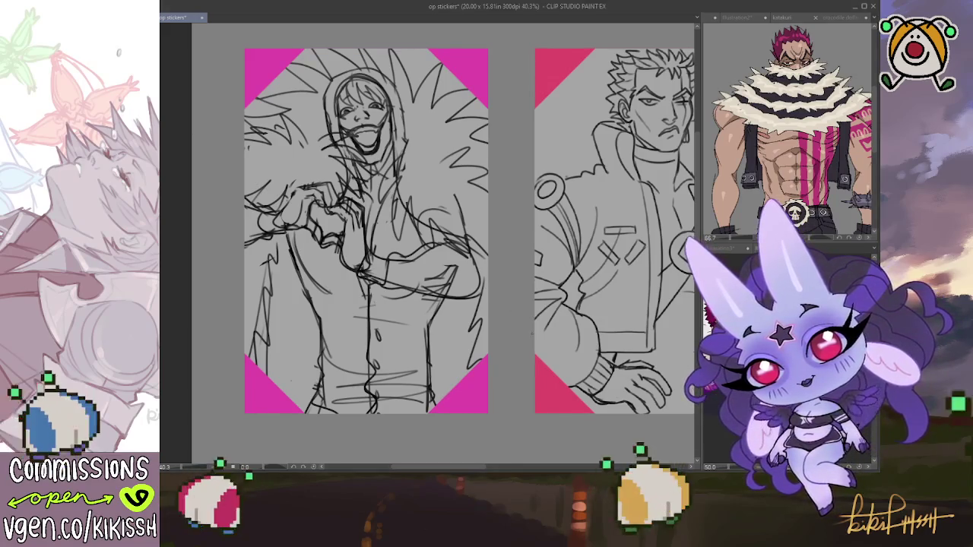
- Review the sticker sheet's rows, then lasso around the hooded-figure sketch in the first pink-cornered frame
scroll(533, 334, down, 2)
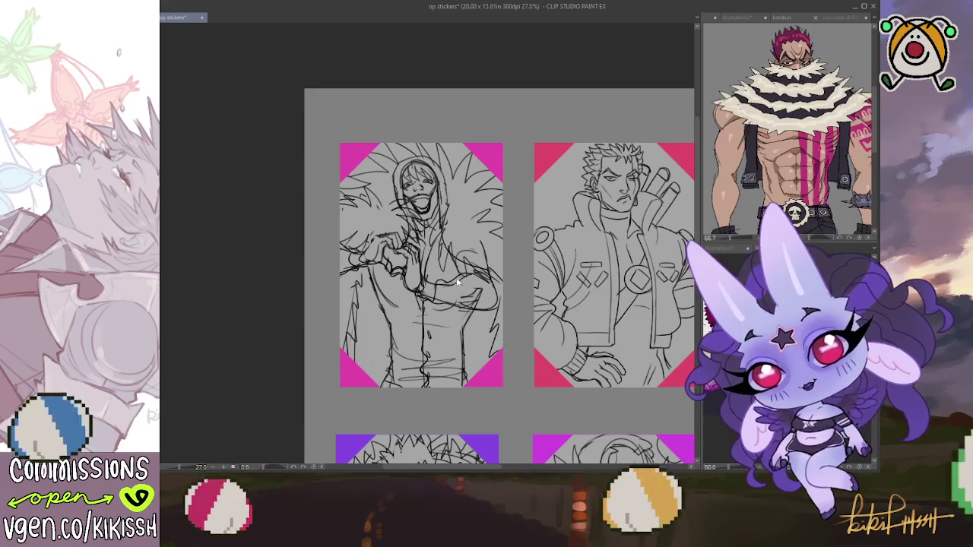
drag(431, 250, 330, 144)
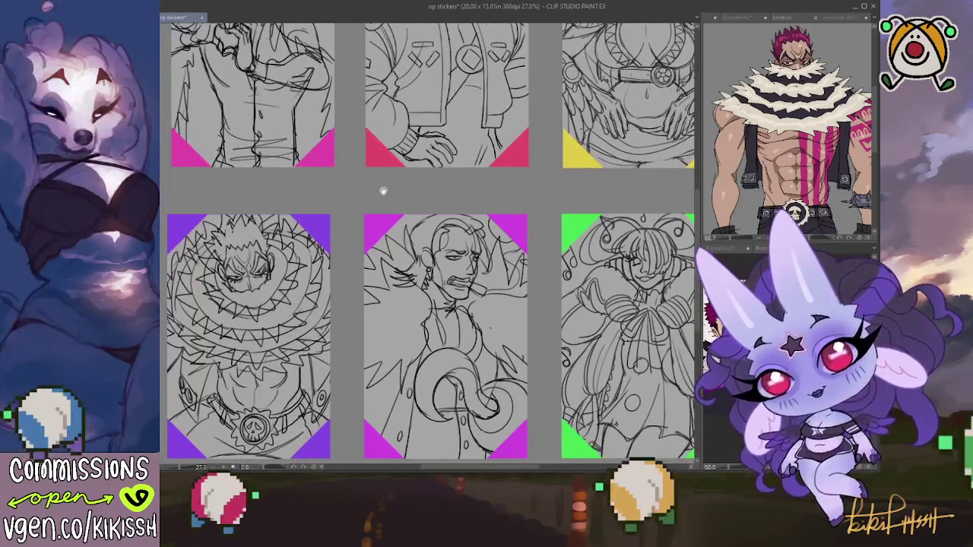
mouse_move(441, 198)
mouse_down()
mouse_move(312, 307)
mouse_move(298, 347)
mouse_up()
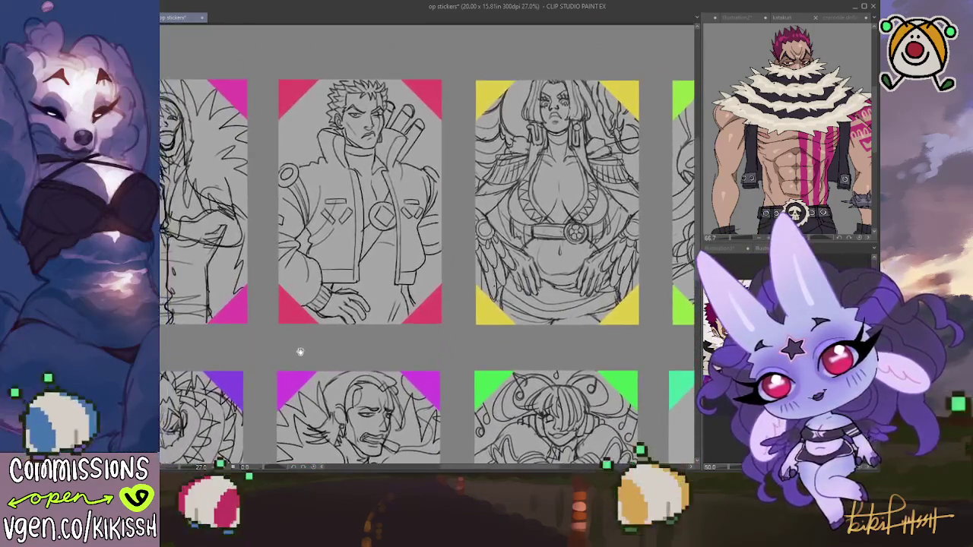
scroll(297, 348, up, 1)
scroll(279, 195, up, 1)
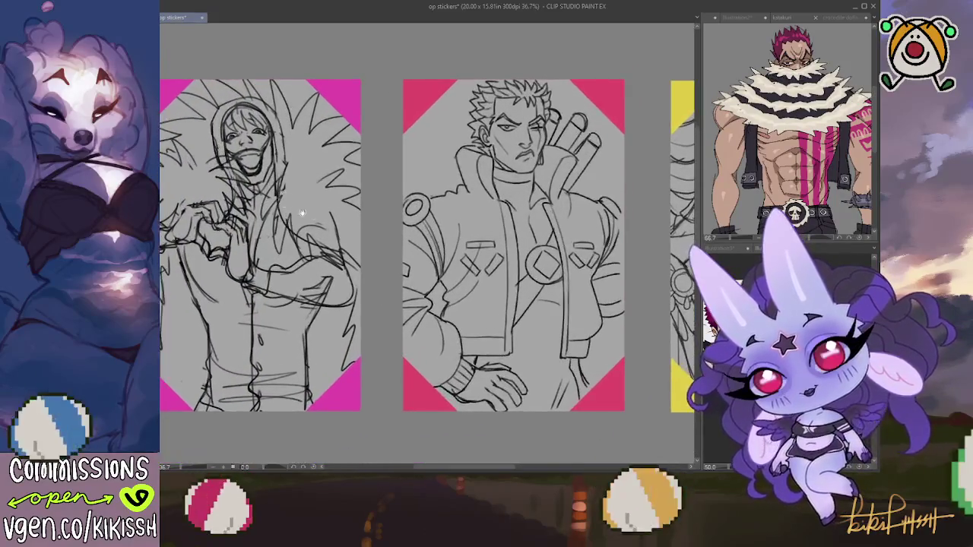
drag(316, 213, 357, 199)
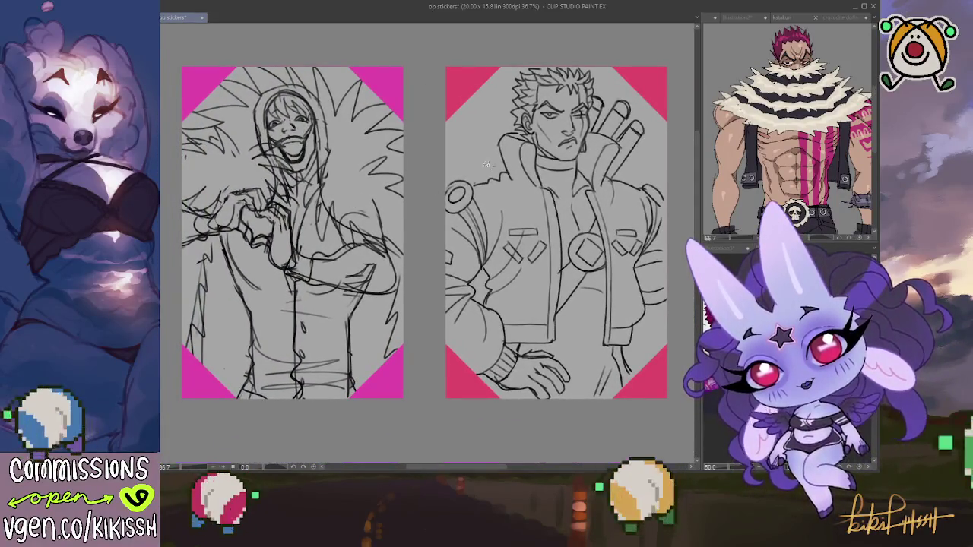
drag(176, 161, 415, 415)
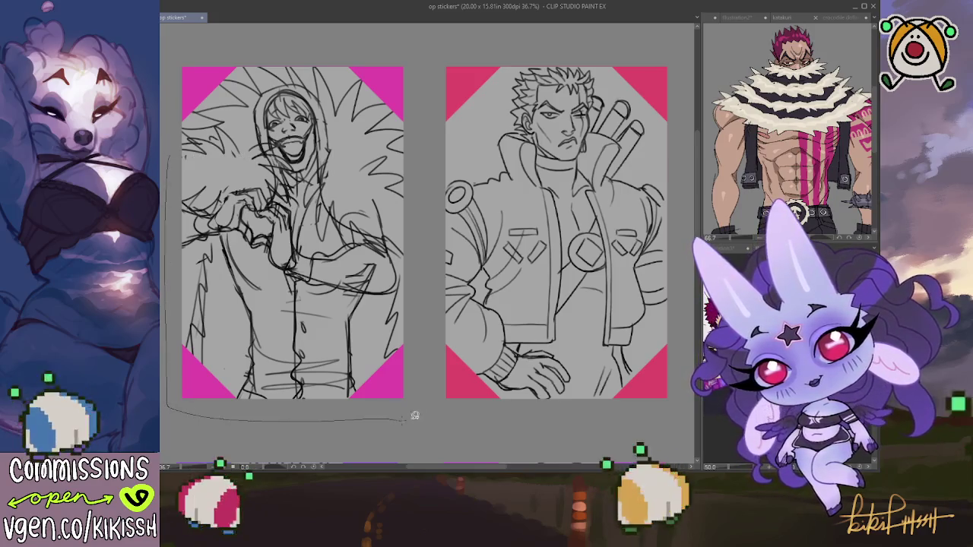
- Lasso the hooded-figure sketch, scale it up downward and upward within its pink-cornered frame, and deselect
drag(424, 256, 174, 72)
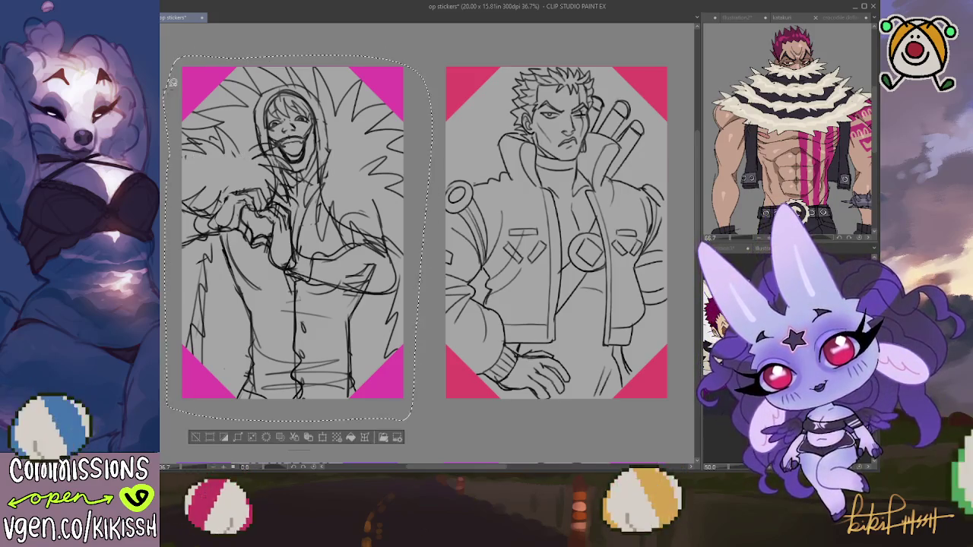
key(ctrl+t)
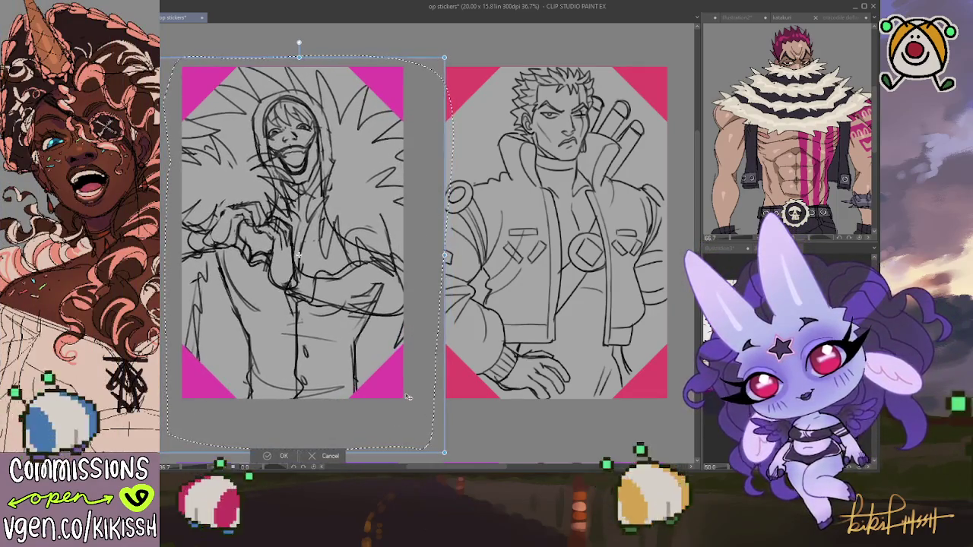
drag(304, 441, 409, 397)
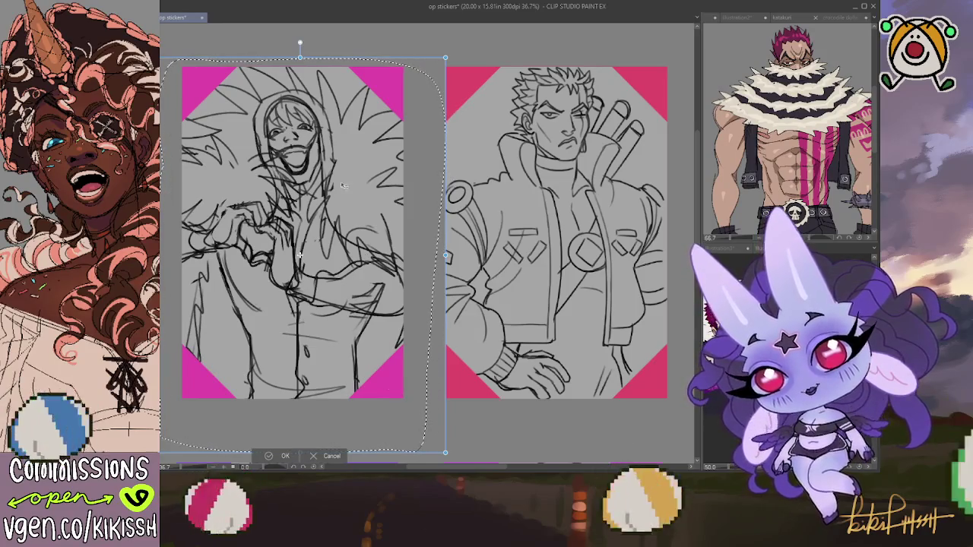
drag(302, 50, 299, 38)
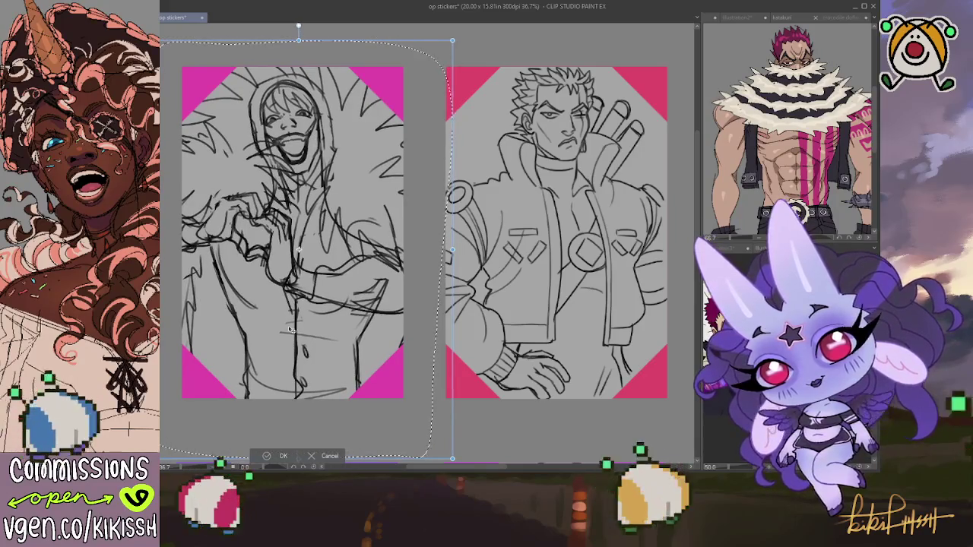
click(278, 455)
scroll(281, 312, down, 3)
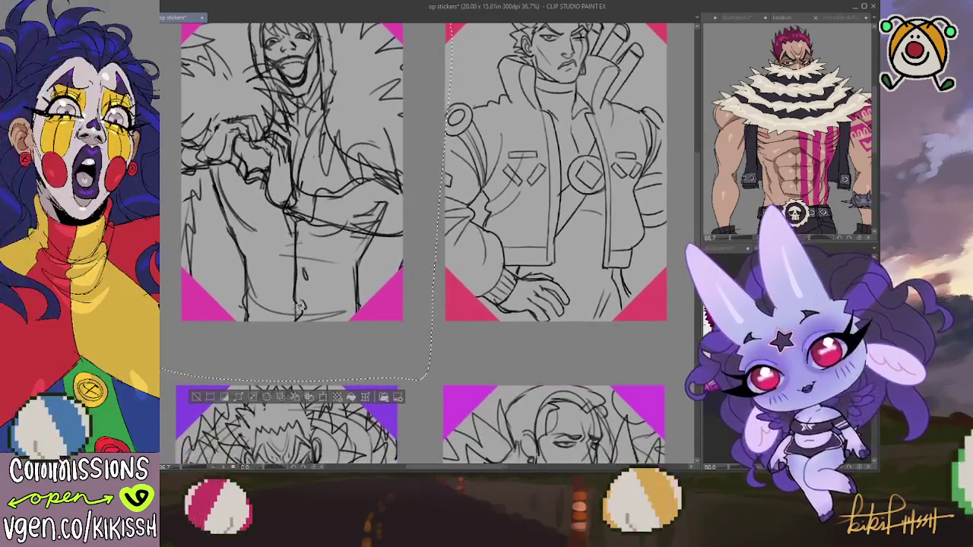
key(ctrl+d)
scroll(304, 289, up, 1)
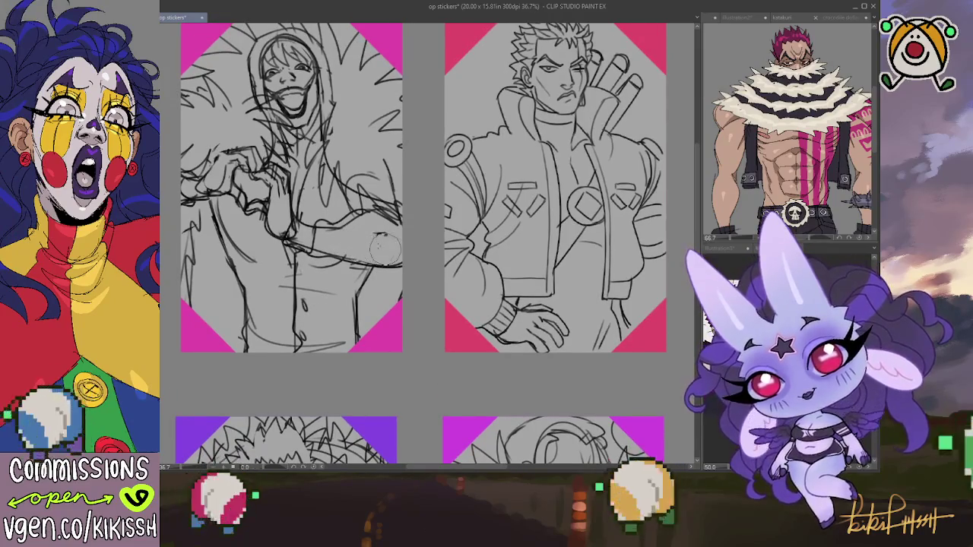